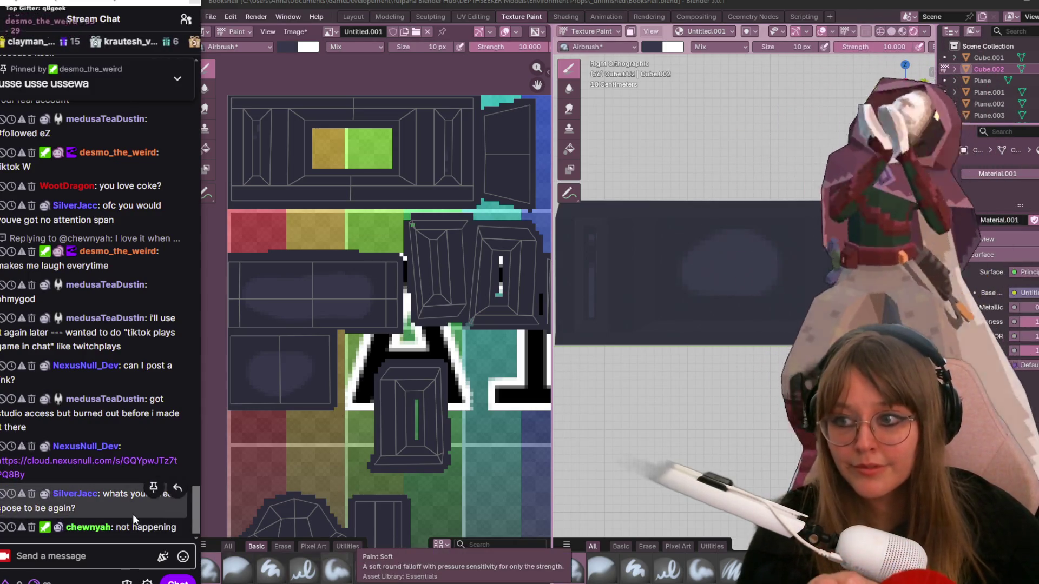
Select the shared Nextcloud cloud link posted in Twitch chat and open it in Chrome
{"action": "left_click_drag", "start_coordinate": [2, 461], "coordinate": [80, 469]}
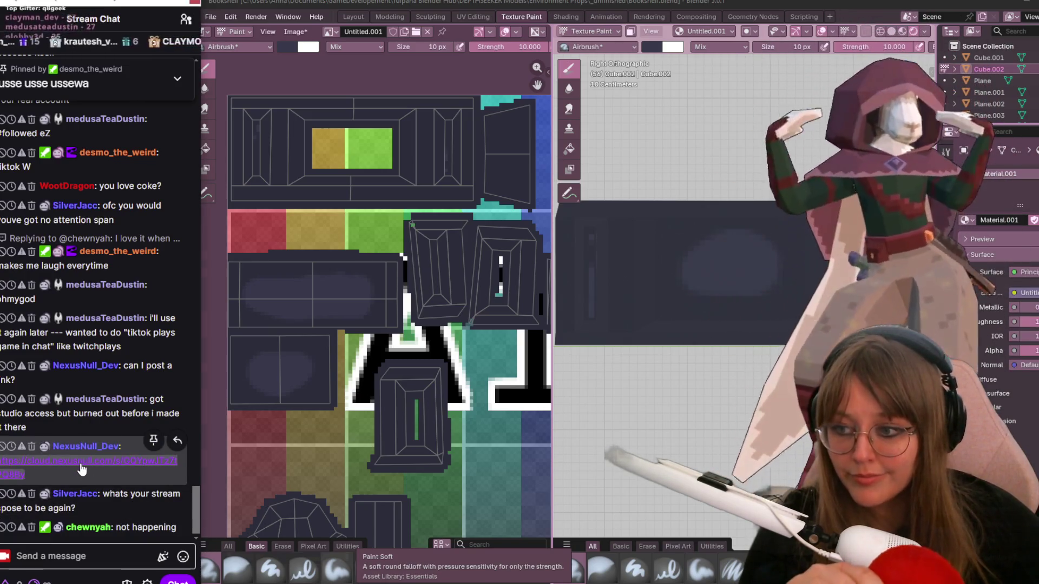
{"action": "left_click", "coordinate": [81, 468]}
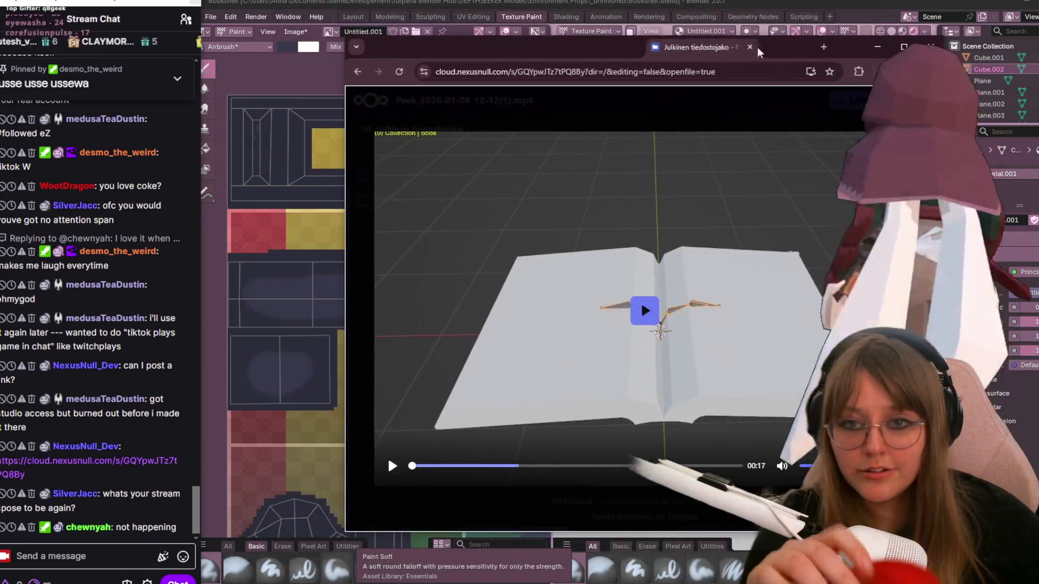
Play the shared open-book video on the Nextcloud page
{"action": "left_click", "coordinate": [395, 461]}
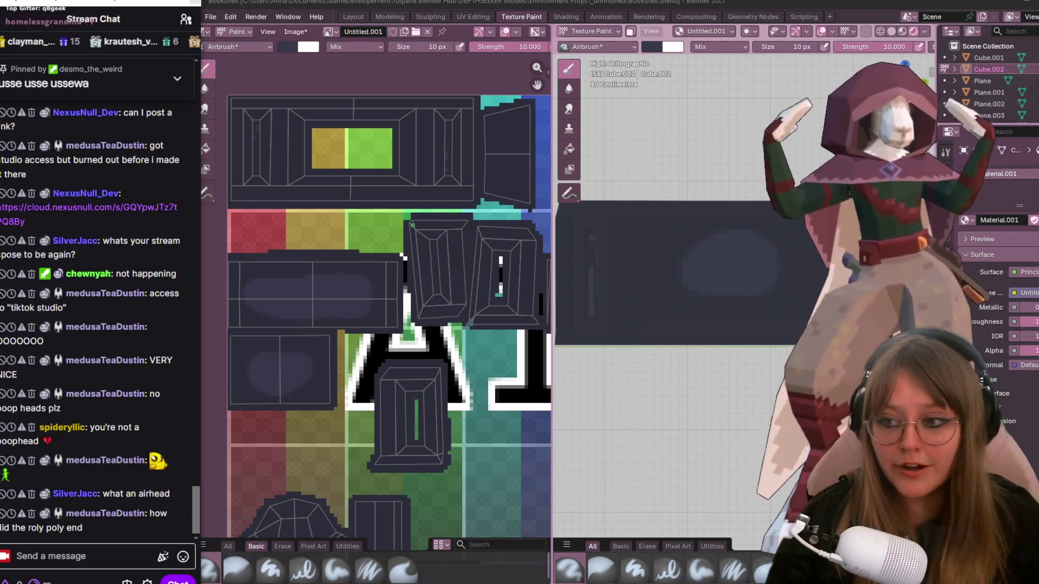
Zoom out over the bookshelf texture, switch the 3D view to perspective, and save the work
{"action": "scroll", "coordinate": [620, 448], "scroll_direction": "down", "scroll_amount": 2}
{"action": "scroll", "coordinate": [499, 274], "scroll_direction": "down", "scroll_amount": 1}
{"action": "middle_click_drag", "start_coordinate": [498, 274], "coordinate": [401, 266]}
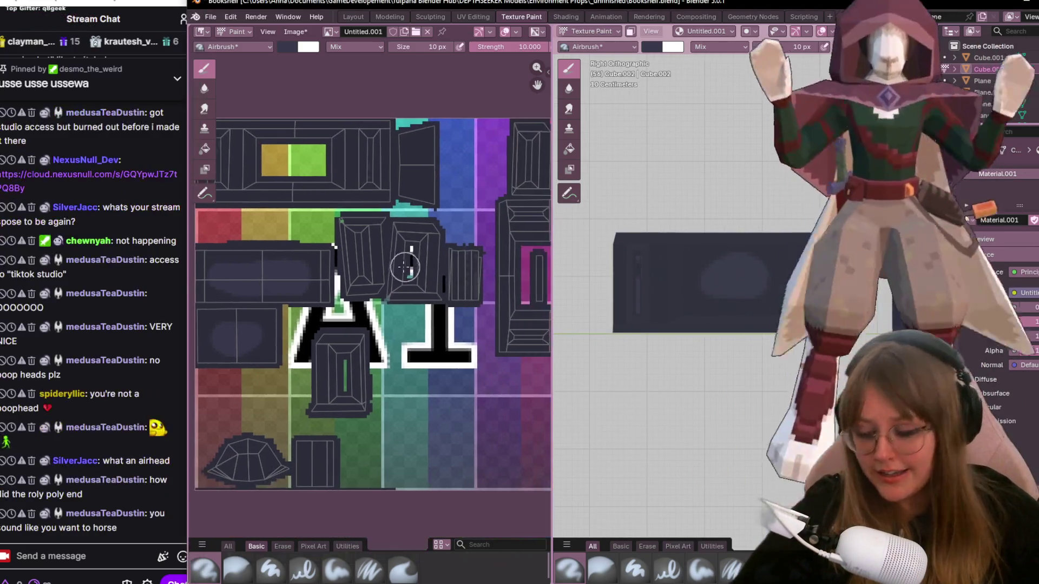
{"action": "key", "text": "KP_5"}
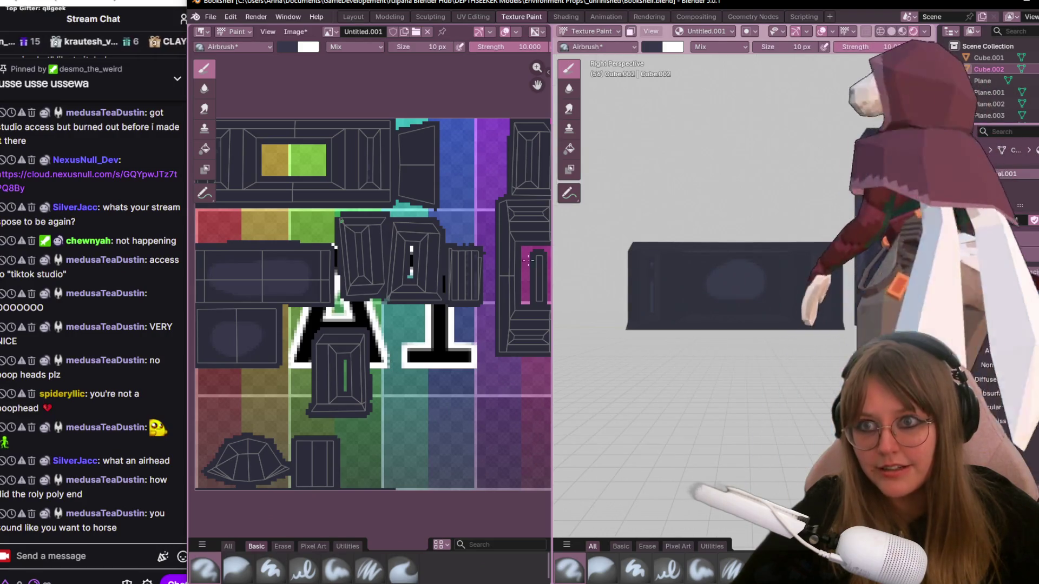
{"action": "left_click", "coordinate": [295, 31]}
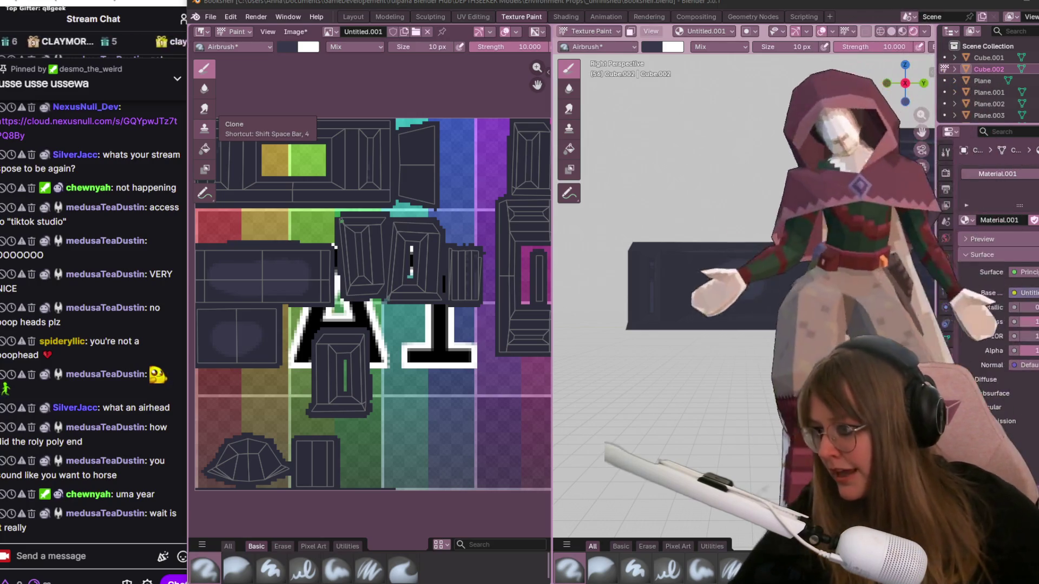
{"action": "key", "text": "ctrl+s"}
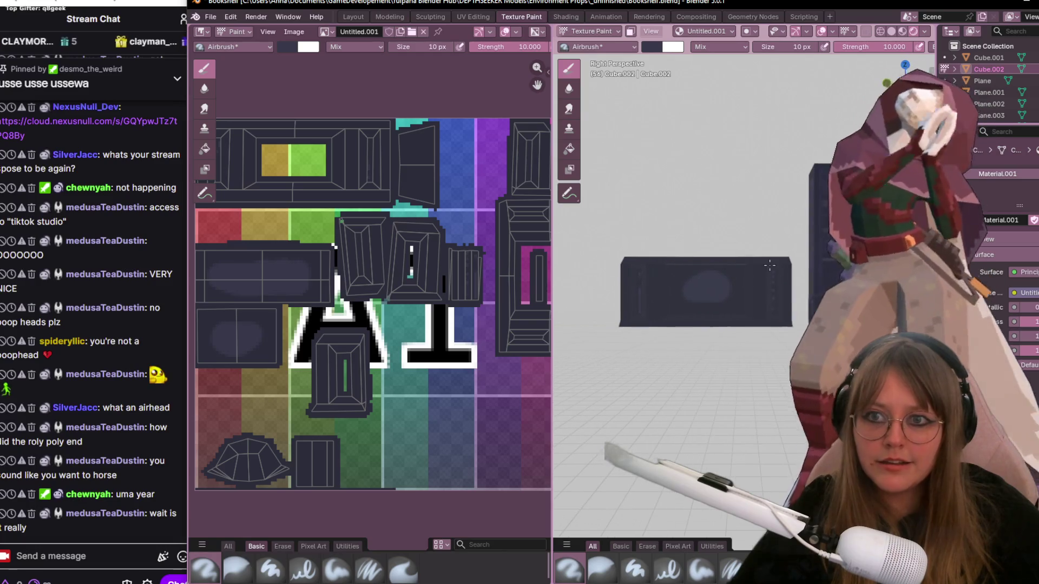
Open RolyPoly.blend from recent files and view the roly poly model in the Layout workspace
{"action": "left_click", "coordinate": [325, 34]}
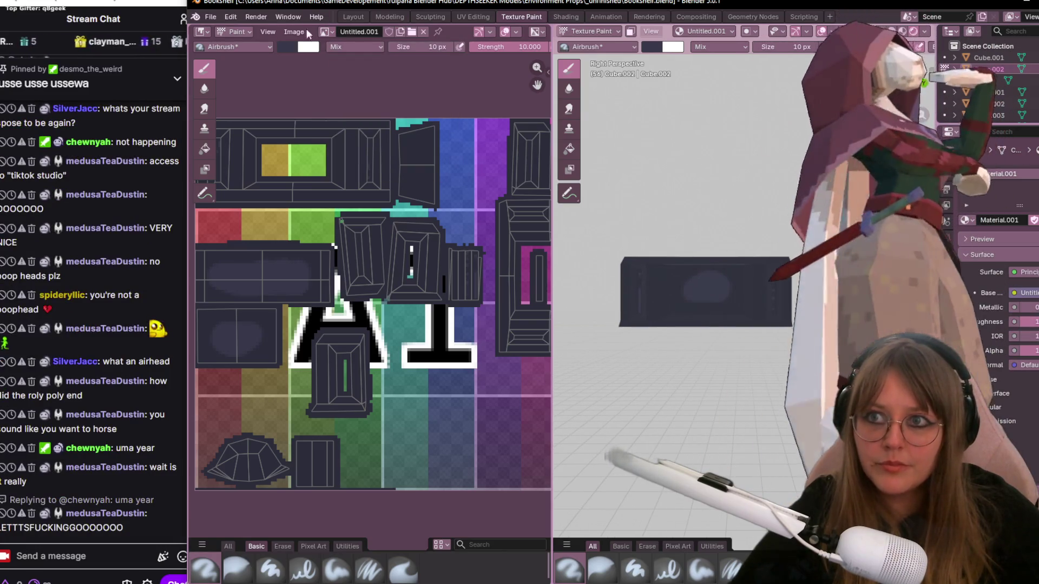
{"action": "left_click", "coordinate": [213, 17]}
{"action": "mouse_move", "coordinate": [241, 54]}
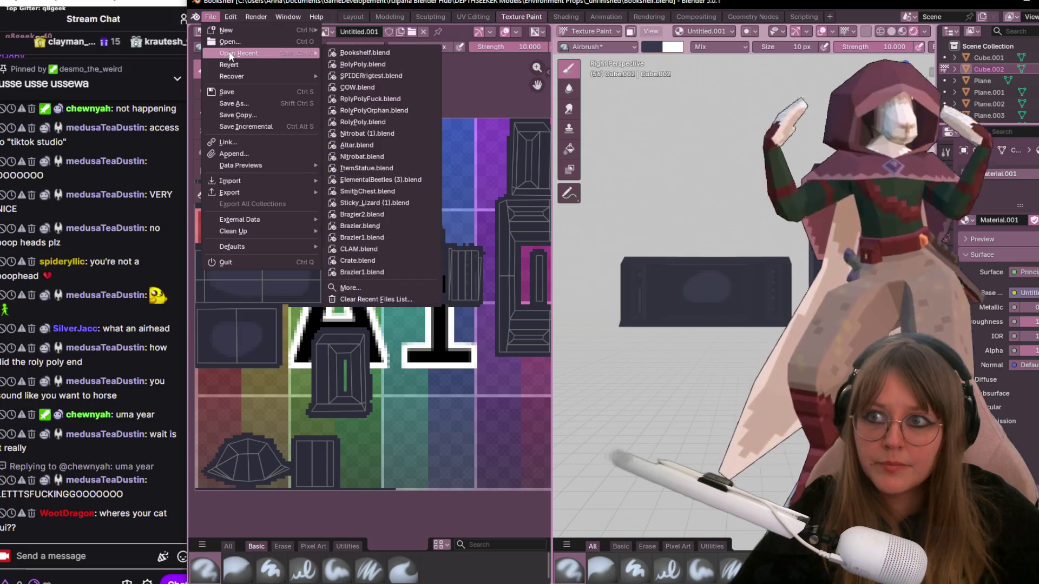
{"action": "left_click", "coordinate": [352, 64]}
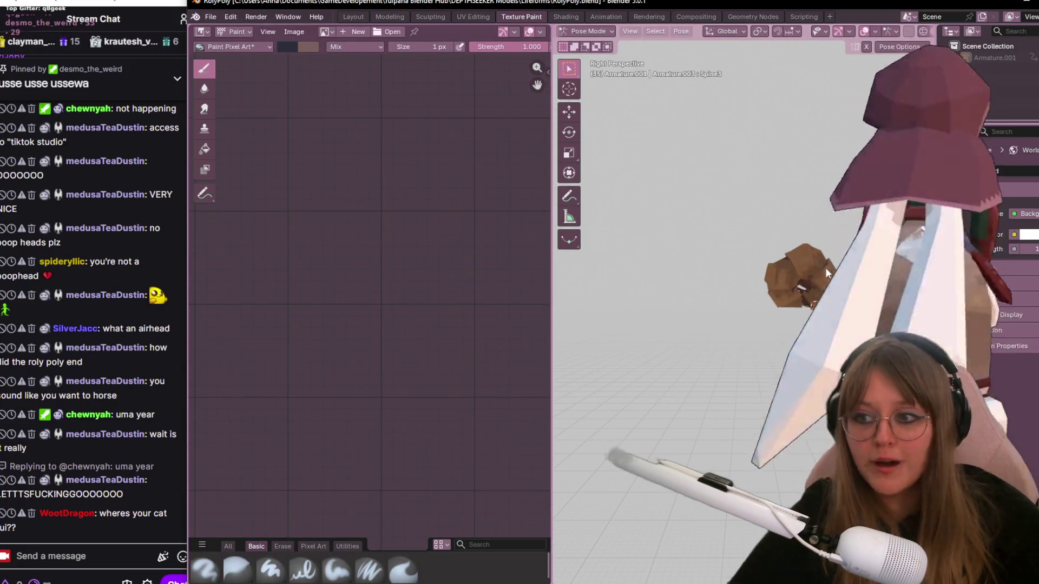
{"action": "left_click", "coordinate": [357, 15]}
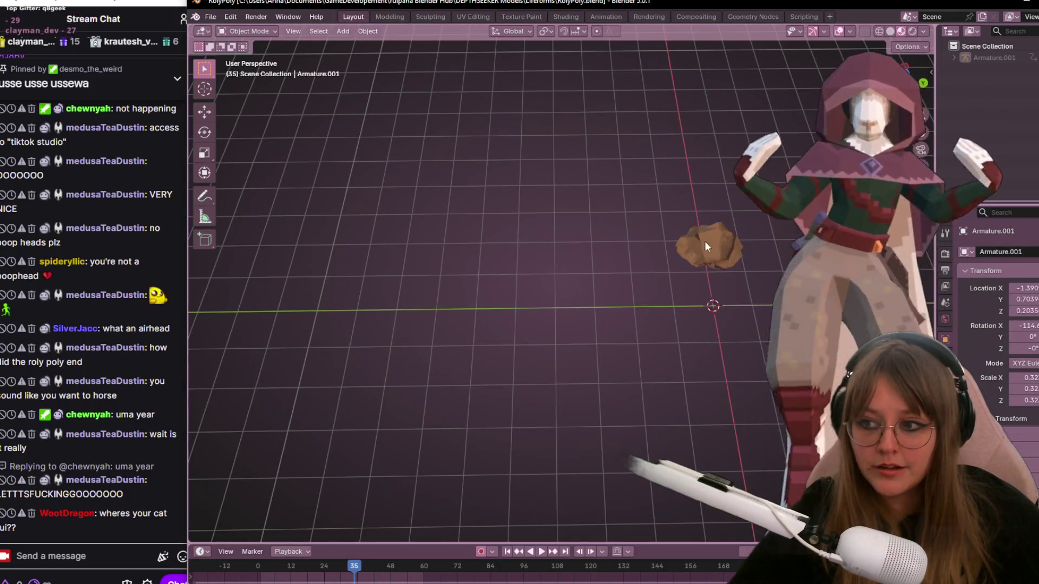
{"action": "middle_click_drag", "start_coordinate": [729, 183], "coordinate": [671, 220]}
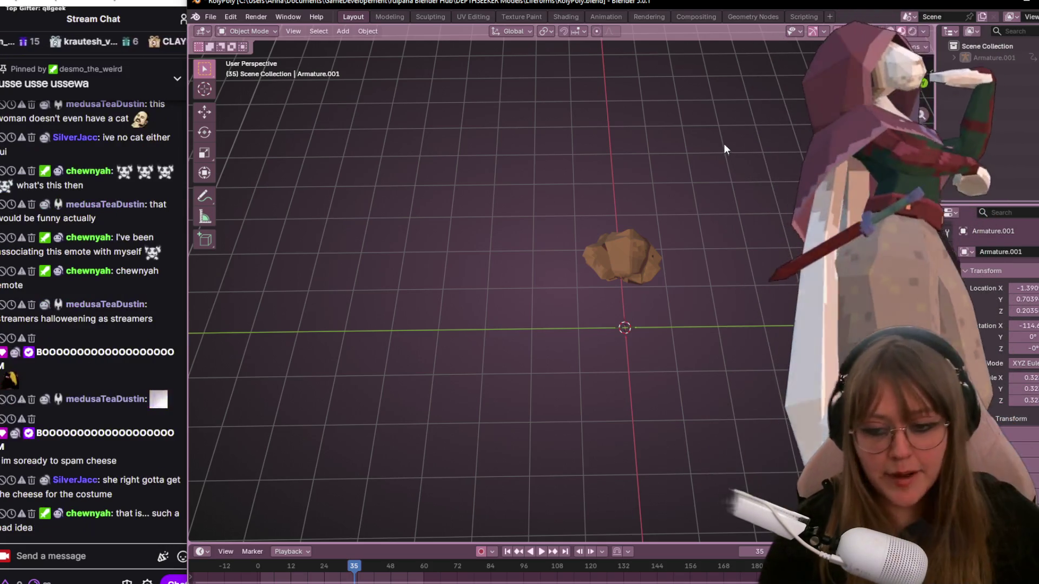
Bring the NVIDIA Broadcast webcam effects window to the front with Alt+Tab
{"action": "key", "text": "alt+Tab"}
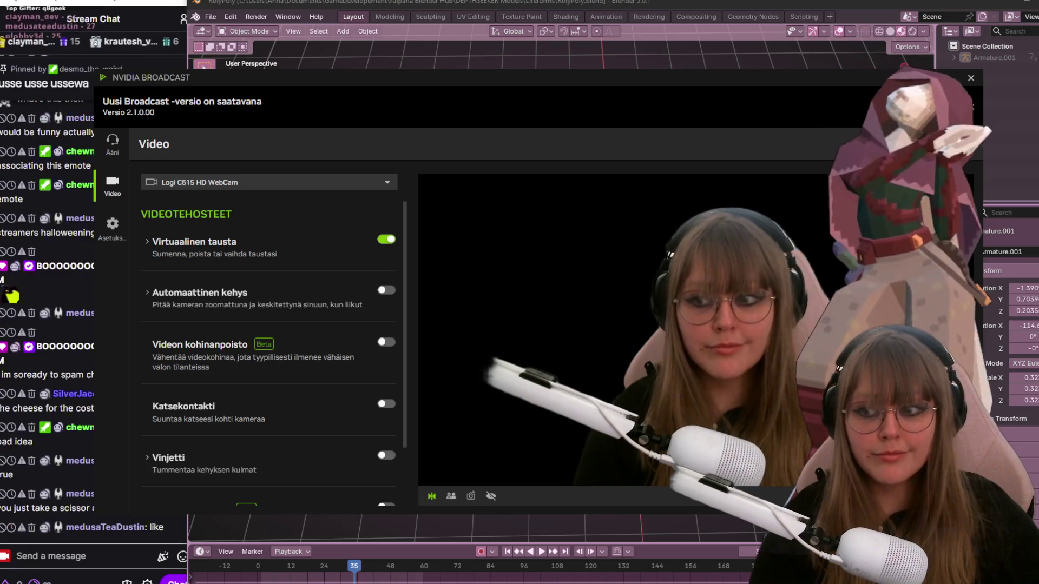
Move the NVIDIA Broadcast window aside to uncover the Blender scene
{"action": "mouse_move", "coordinate": [588, 99]}
{"action": "left_mouse_down"}
{"action": "mouse_move", "coordinate": [788, 70]}
{"action": "mouse_move", "coordinate": [765, 61]}
{"action": "left_mouse_up"}
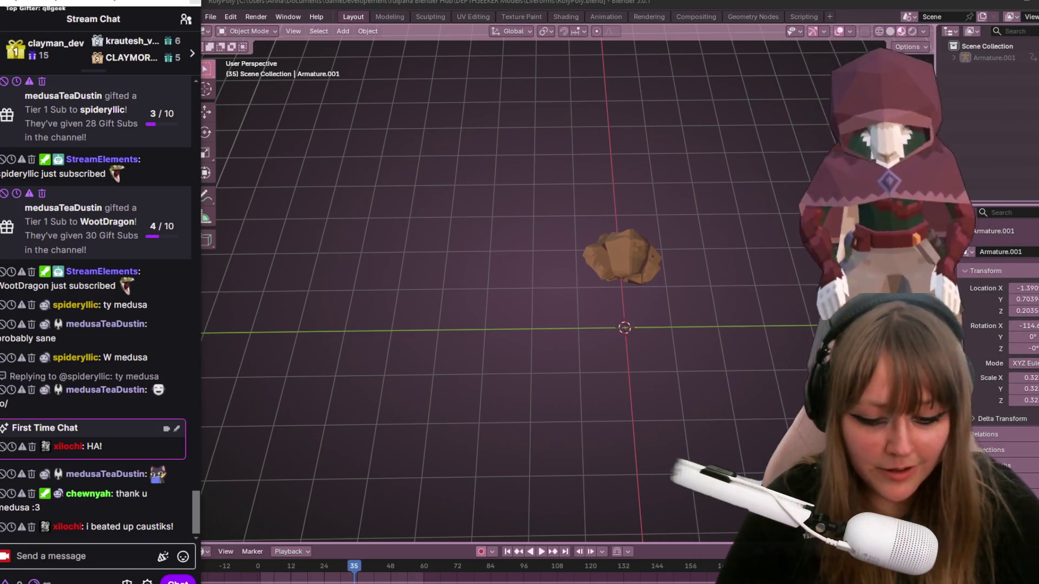
{"action": "key", "text": "alt+Tab"}
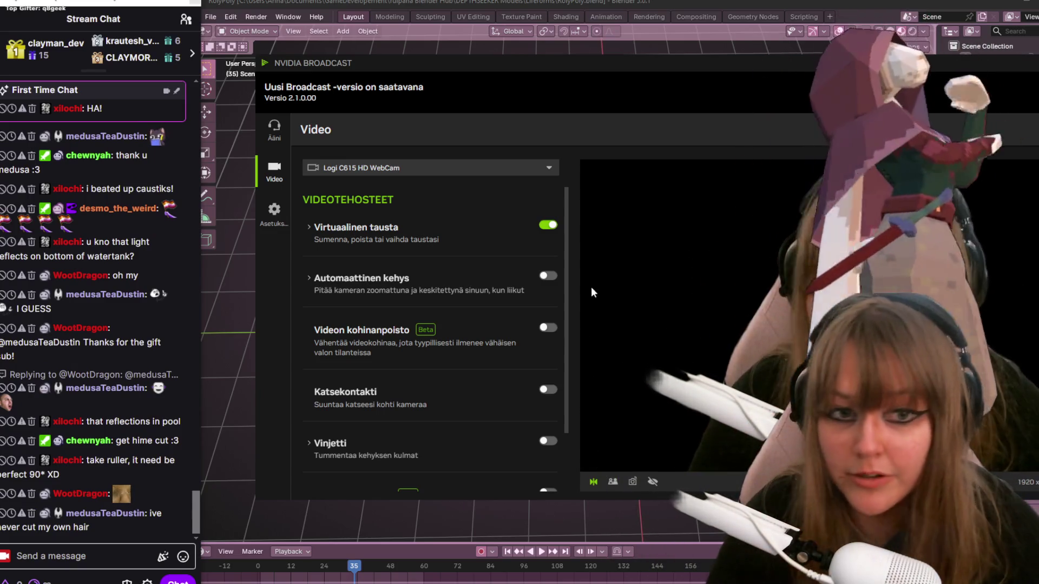
Shift the NVIDIA Broadcast window right to uncover the stream chat, then bring chat forward
{"action": "mouse_move", "coordinate": [767, 65]}
{"action": "left_mouse_down"}
{"action": "mouse_move", "coordinate": [430, 57]}
{"action": "mouse_move", "coordinate": [459, 66]}
{"action": "left_mouse_up"}
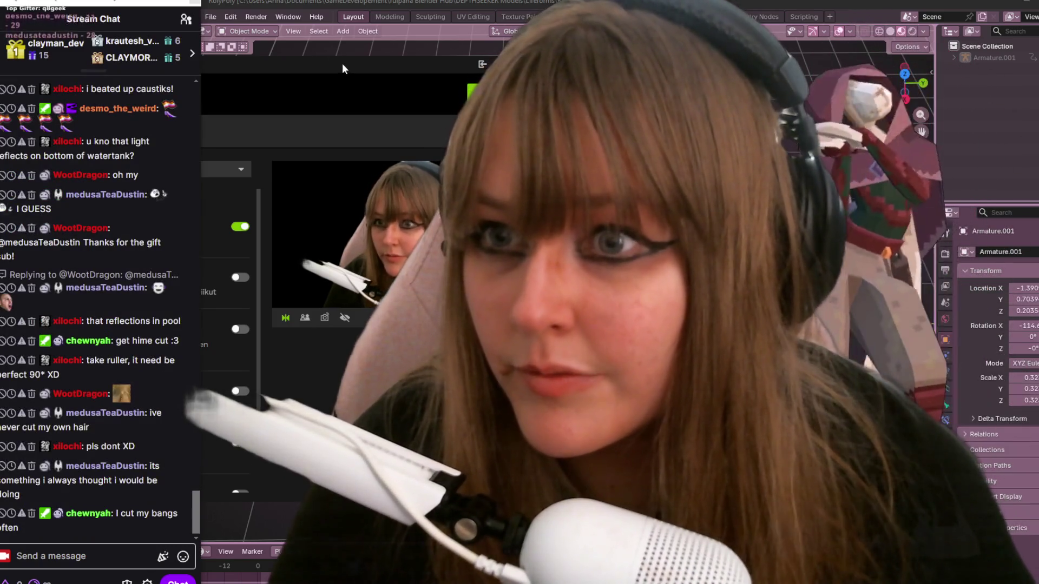
{"action": "mouse_move", "coordinate": [342, 63]}
{"action": "left_mouse_down"}
{"action": "mouse_move", "coordinate": [448, 79]}
{"action": "mouse_move", "coordinate": [513, 75]}
{"action": "mouse_move", "coordinate": [391, 70]}
{"action": "left_mouse_up"}
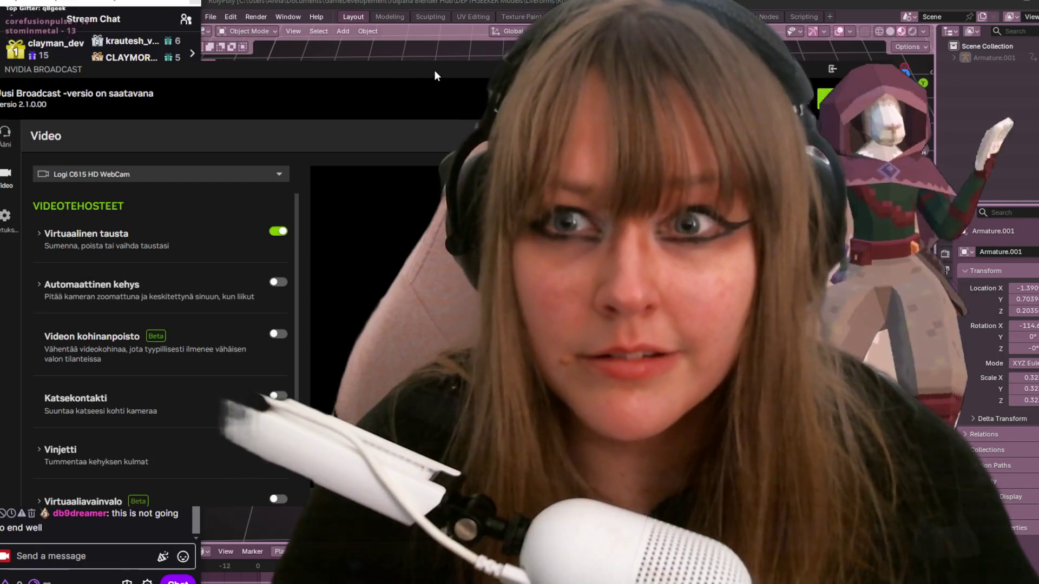
{"action": "mouse_move", "coordinate": [434, 69]}
{"action": "left_mouse_down"}
{"action": "mouse_move", "coordinate": [613, 64]}
{"action": "mouse_move", "coordinate": [567, 62]}
{"action": "left_mouse_up"}
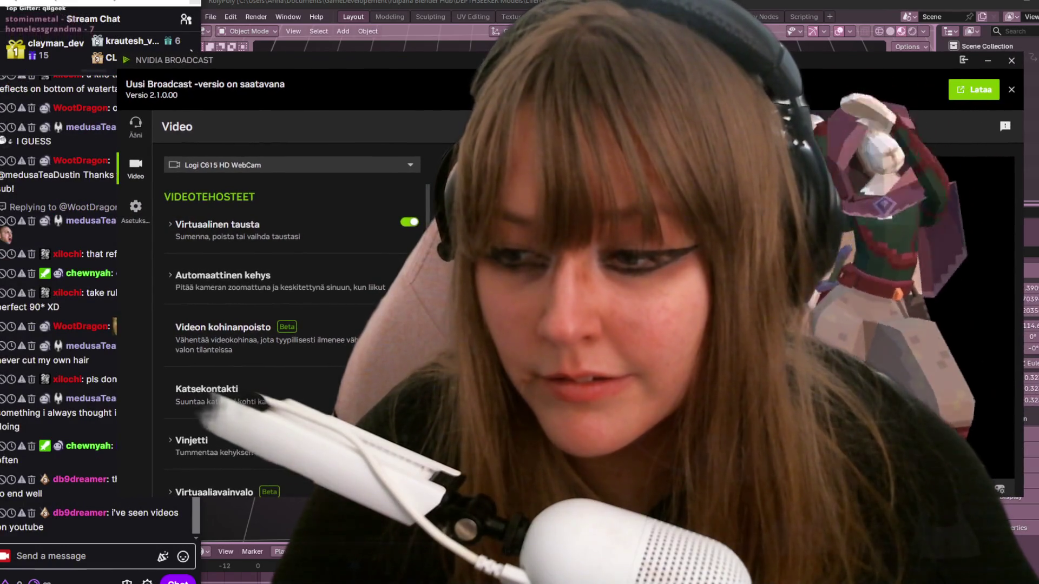
{"action": "left_click", "coordinate": [124, 556]}
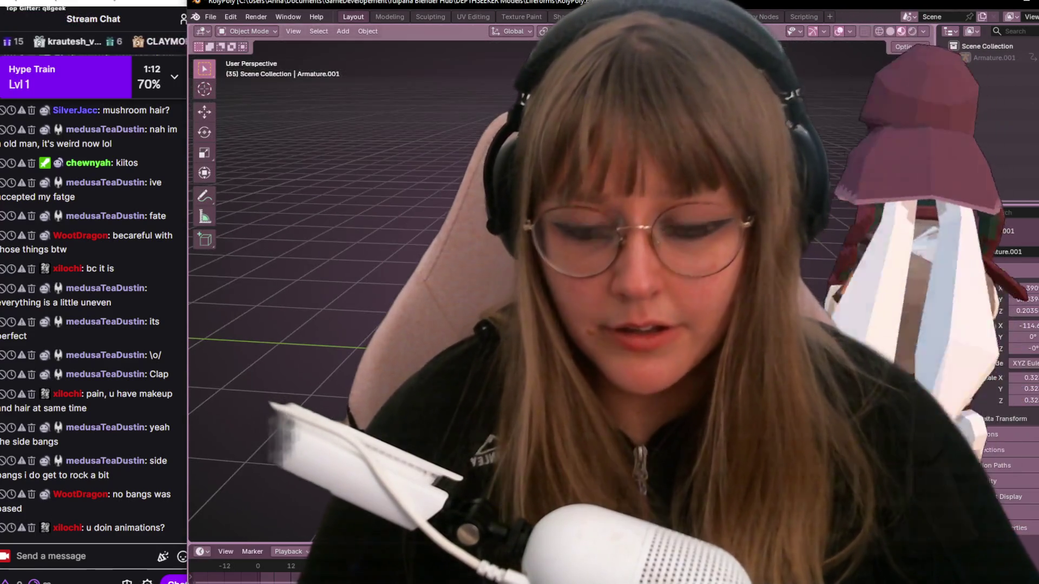
Play the RolyPoly animation and widen the Blender window to reveal the Properties editor
{"action": "key", "text": "space"}
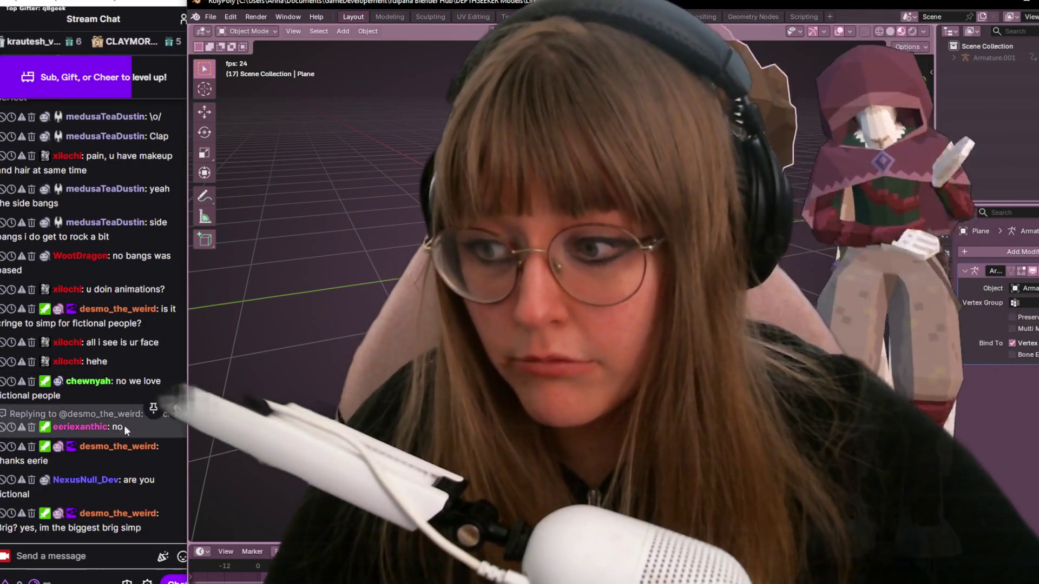
{"action": "mouse_move", "coordinate": [227, 398]}
{"action": "left_mouse_down"}
{"action": "mouse_move", "coordinate": [184, 389]}
{"action": "mouse_move", "coordinate": [196, 384]}
{"action": "left_mouse_up"}
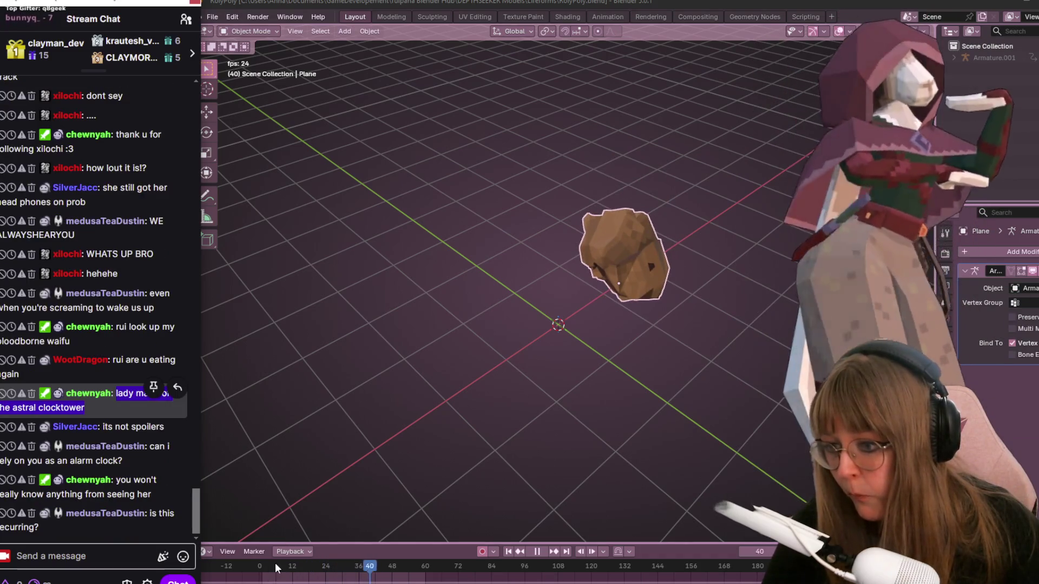
{"action": "mouse_move", "coordinate": [249, 579]}
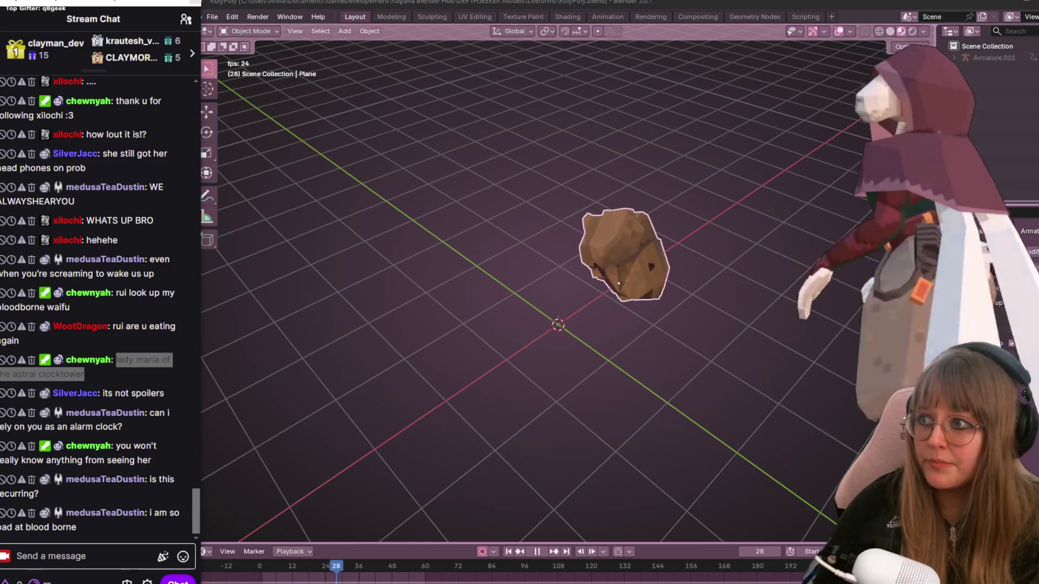
{"action": "key", "text": "alt+Tab"}
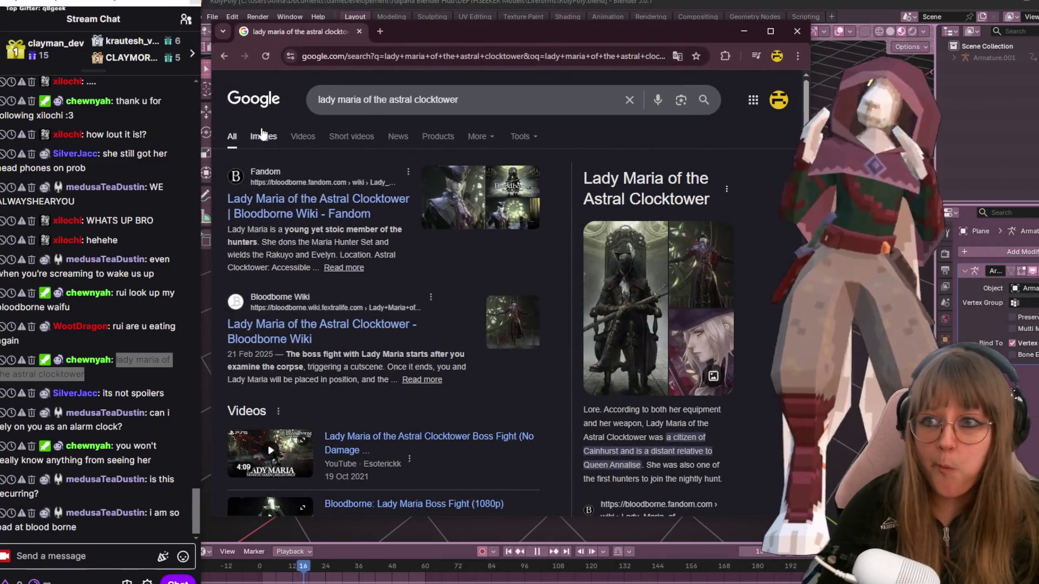
Switch the Lady Maria search to Images and scroll through the artwork and figure results
{"action": "left_click", "coordinate": [263, 137]}
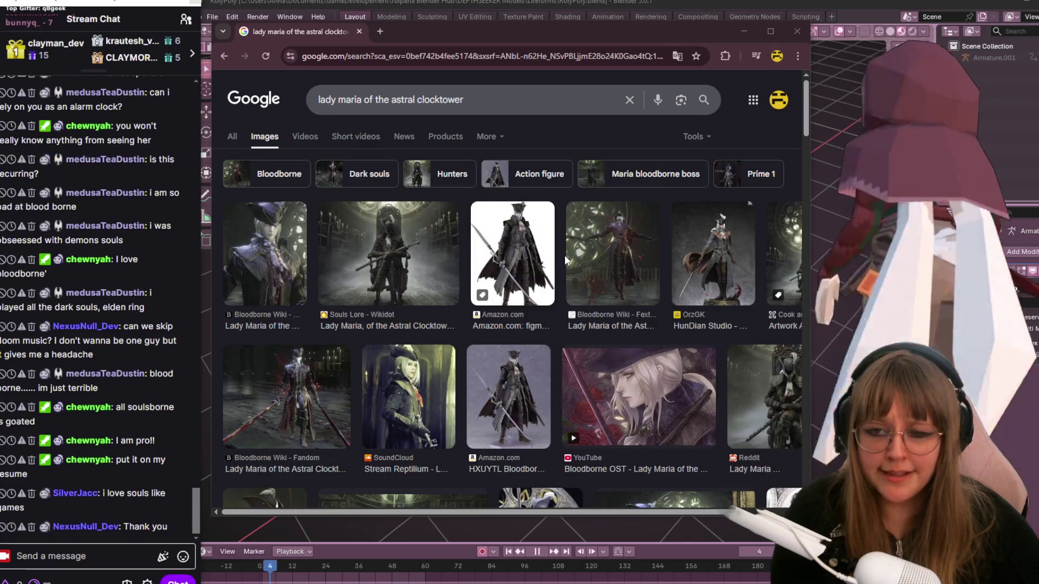
{"action": "scroll", "coordinate": [639, 123], "scroll_direction": "down", "scroll_amount": 1}
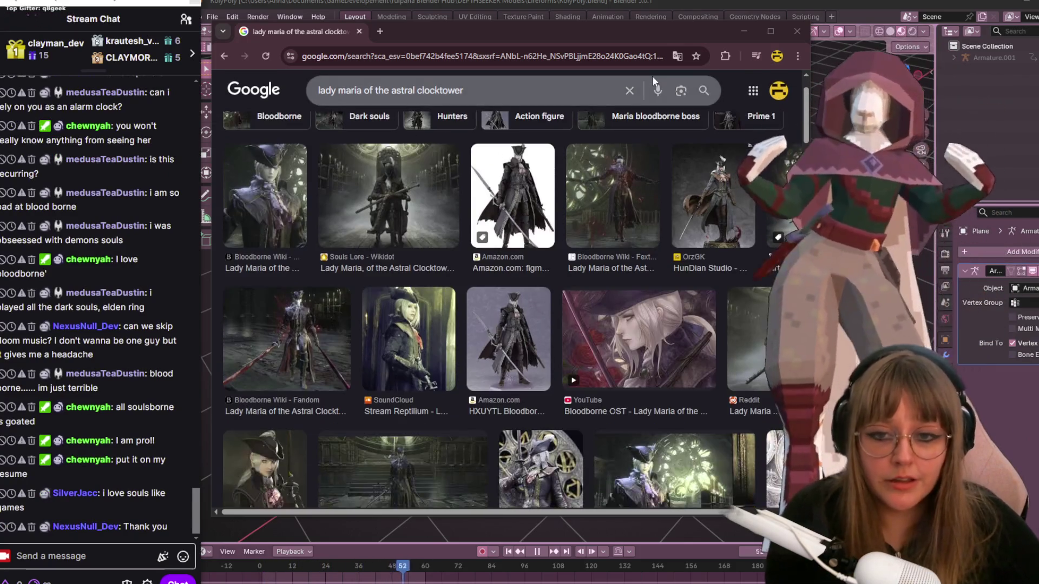
{"action": "scroll", "coordinate": [705, 93], "scroll_direction": "down", "scroll_amount": 4}
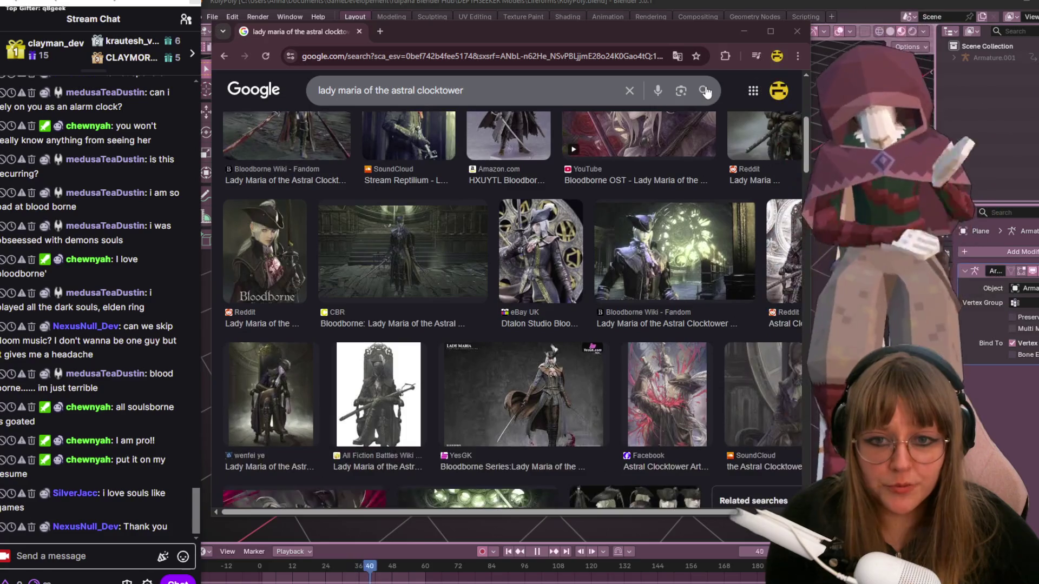
{"action": "scroll", "coordinate": [659, 132], "scroll_direction": "down", "scroll_amount": 4}
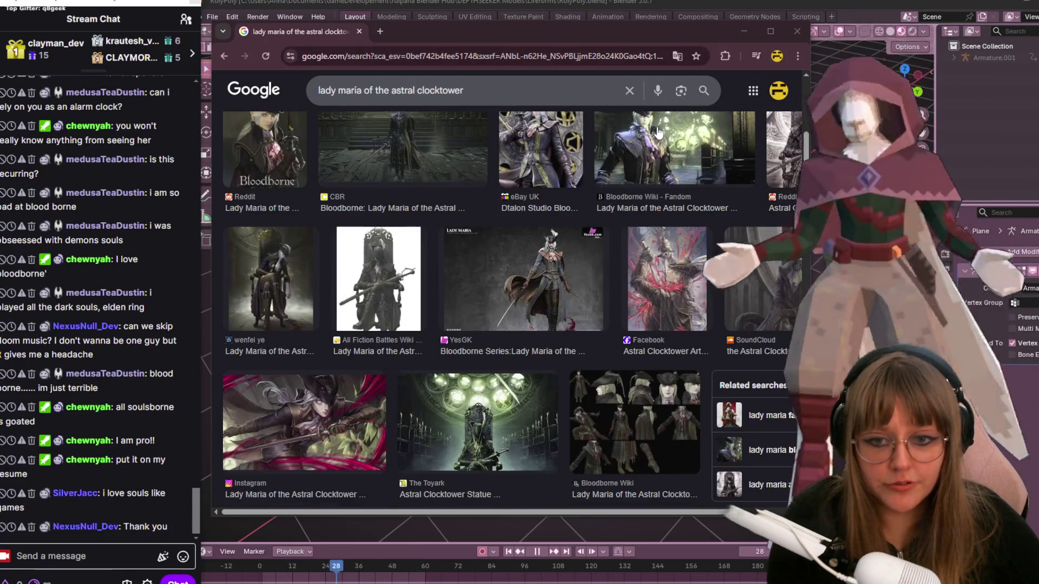
{"action": "scroll", "coordinate": [659, 132], "scroll_direction": "down", "scroll_amount": 1}
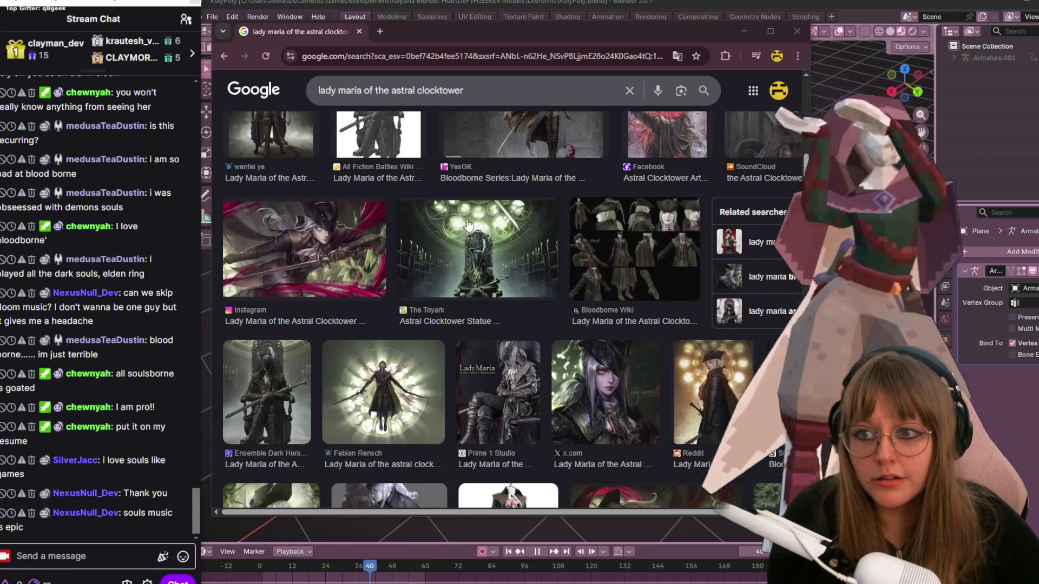
{"action": "scroll", "coordinate": [469, 224], "scroll_direction": "down", "scroll_amount": 3}
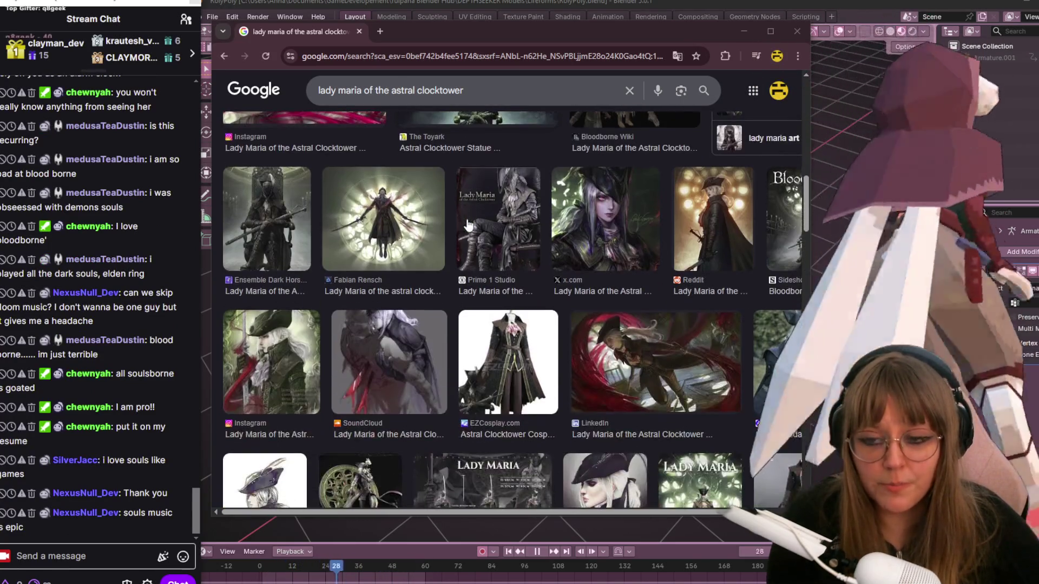
{"action": "scroll", "coordinate": [528, 230], "scroll_direction": "up", "scroll_amount": 6}
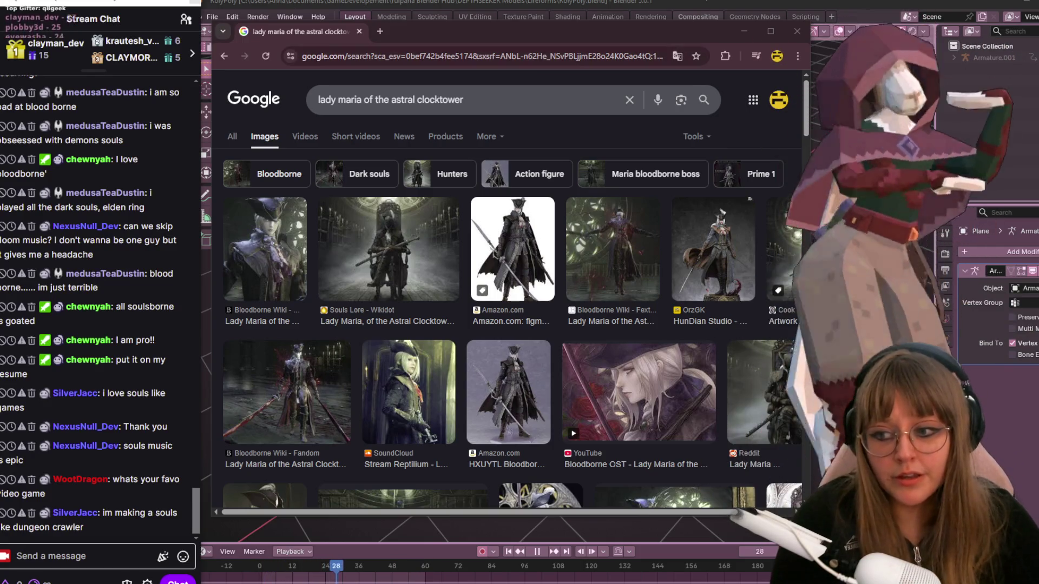
Close the browser to return to Blender, then bring the Steam downloads page forward
{"action": "left_click", "coordinate": [798, 30]}
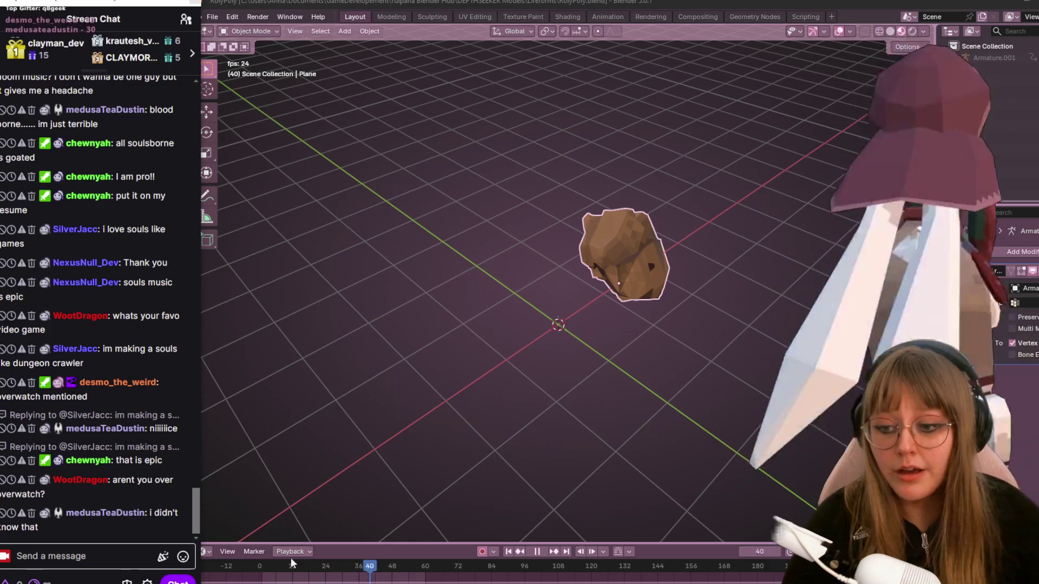
{"action": "mouse_move", "coordinate": [417, 583]}
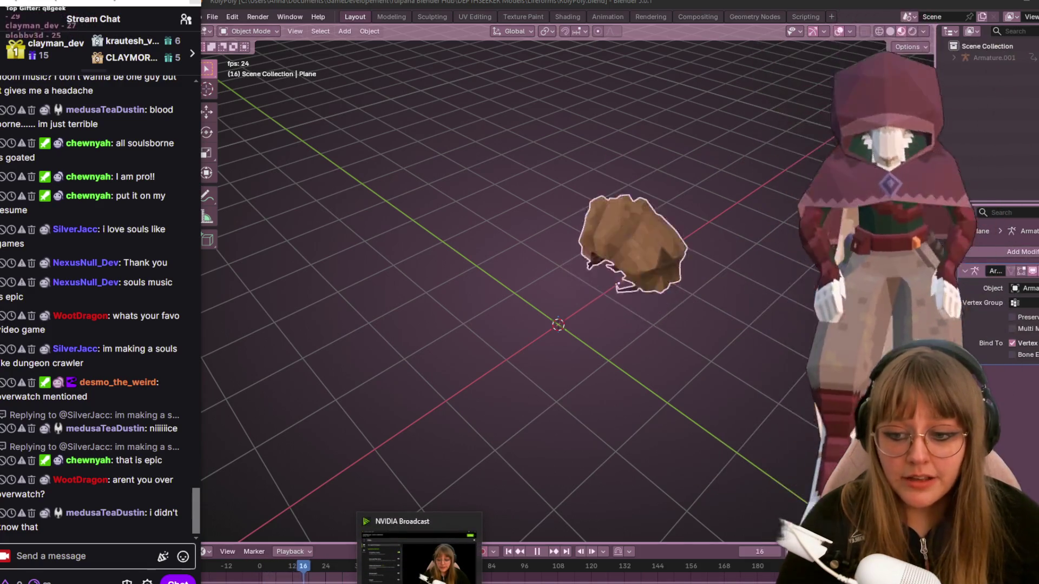
{"action": "key", "text": "alt+Tab"}
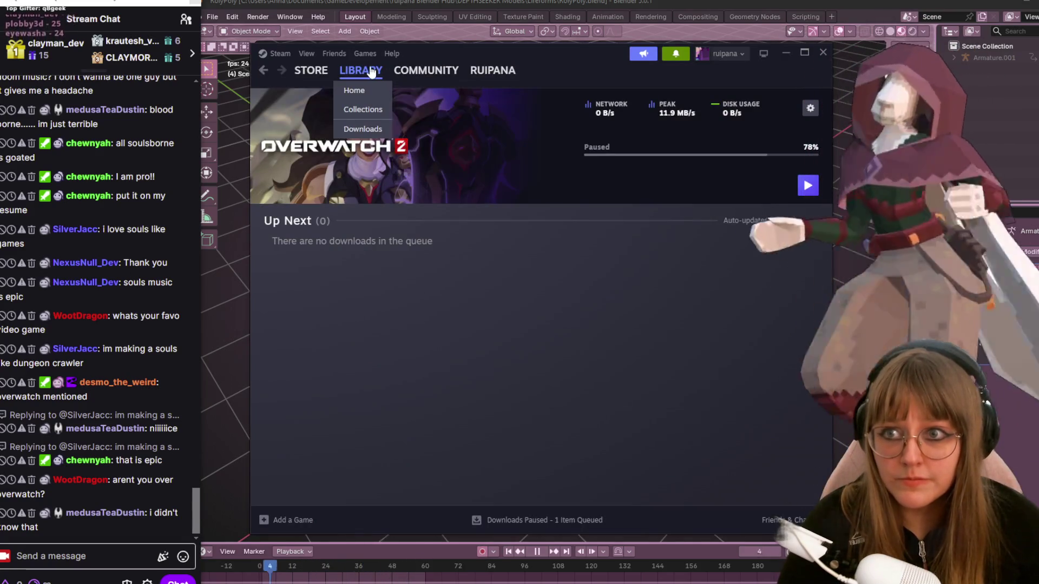
From the Steam library home, open the ELDEN RING page, then the Palworld page
{"action": "left_click", "coordinate": [372, 72]}
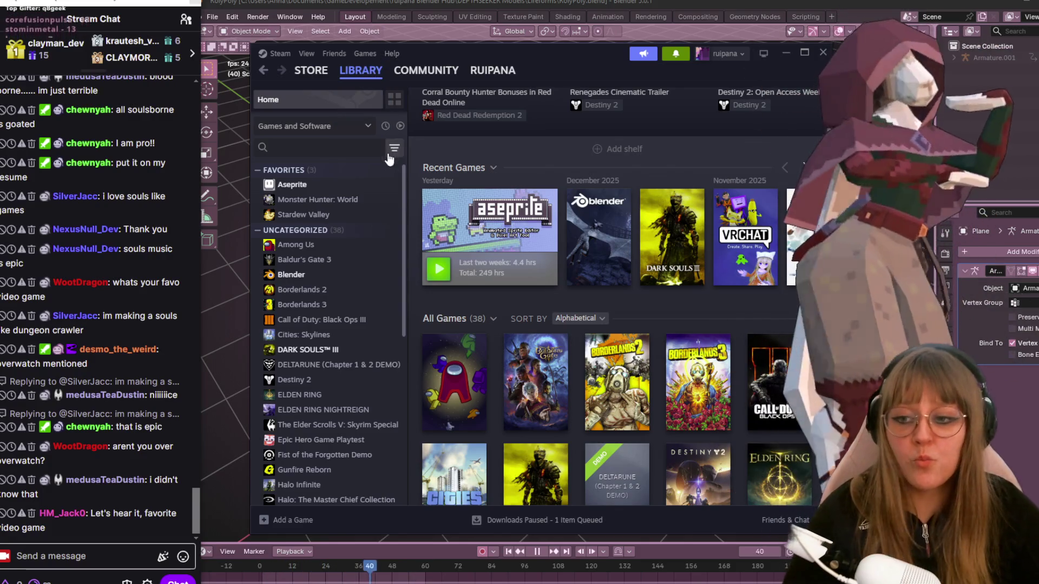
{"action": "scroll", "coordinate": [378, 268], "scroll_direction": "down", "scroll_amount": 2}
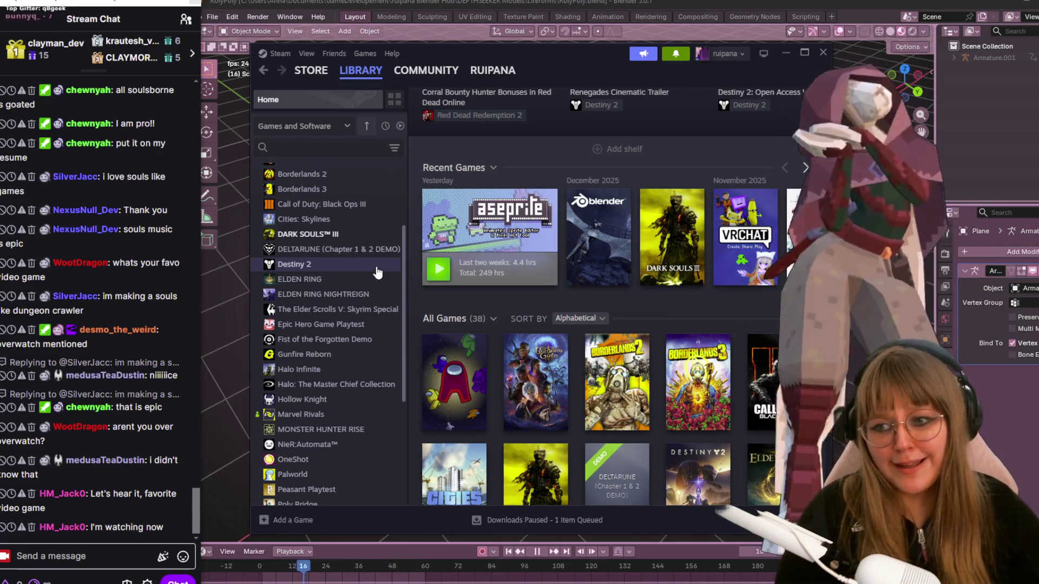
{"action": "left_click", "coordinate": [284, 279]}
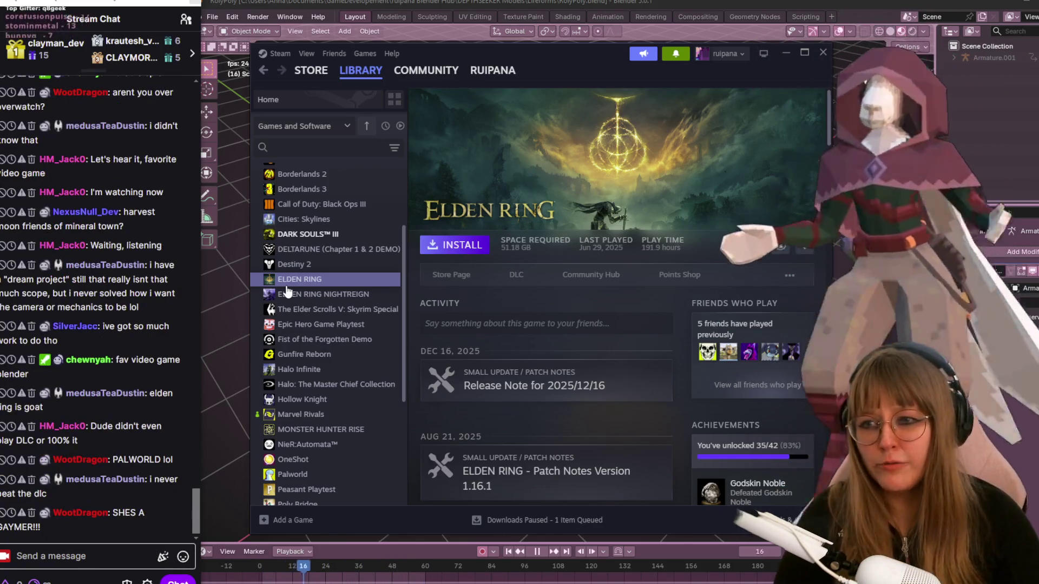
{"action": "scroll", "coordinate": [319, 373], "scroll_direction": "down", "scroll_amount": 3}
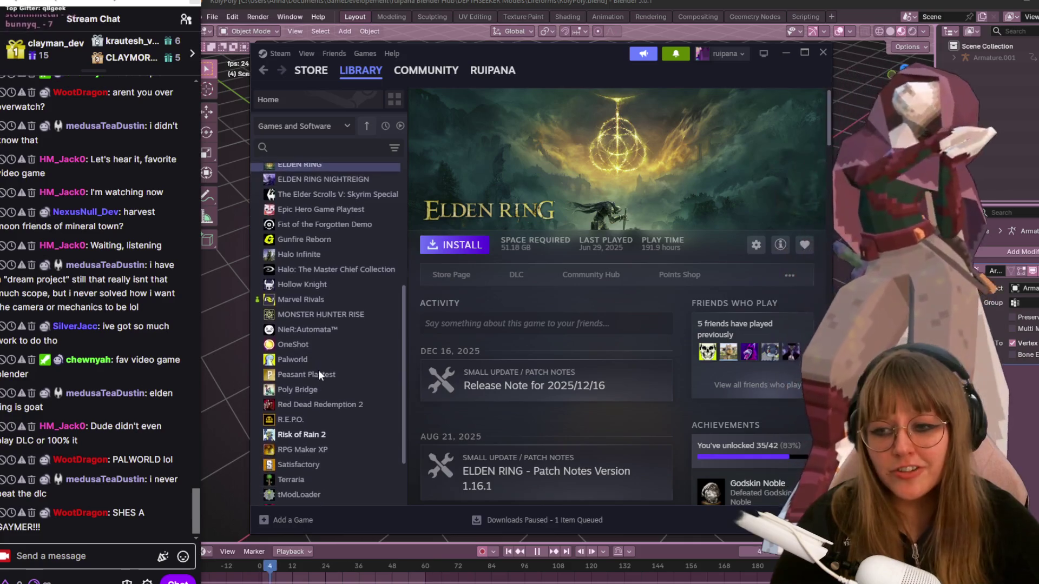
{"action": "left_click", "coordinate": [301, 359]}
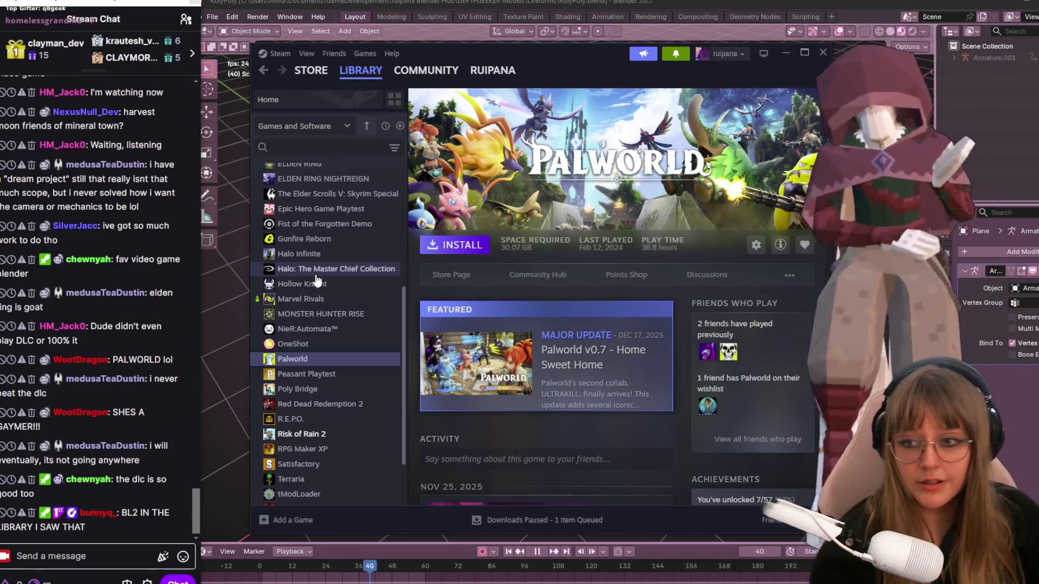
Scroll the Steam library list and open the Borderlands 2 game page
{"action": "scroll", "coordinate": [316, 284], "scroll_direction": "up", "scroll_amount": 5}
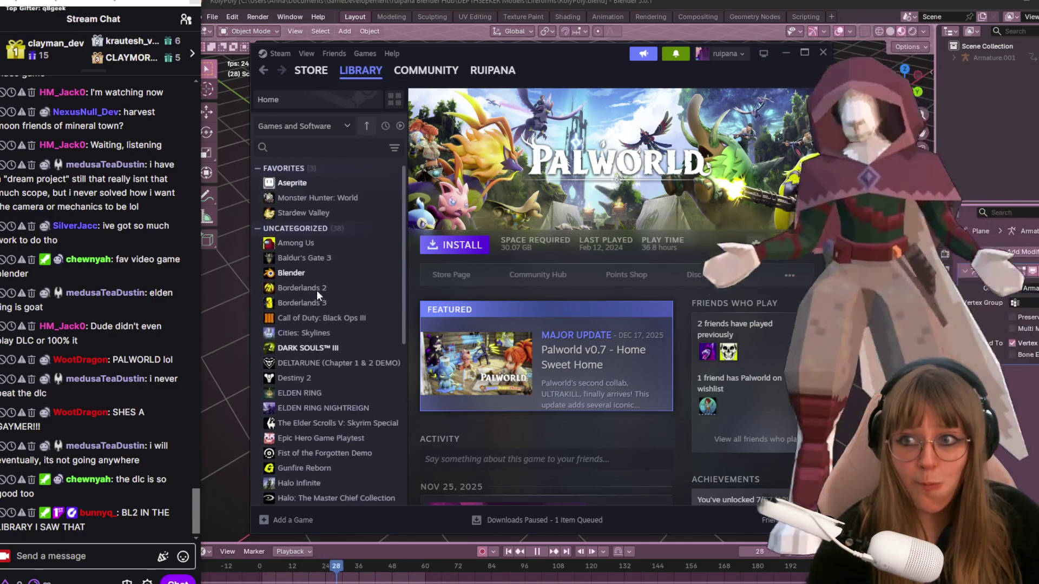
{"action": "left_click", "coordinate": [319, 290]}
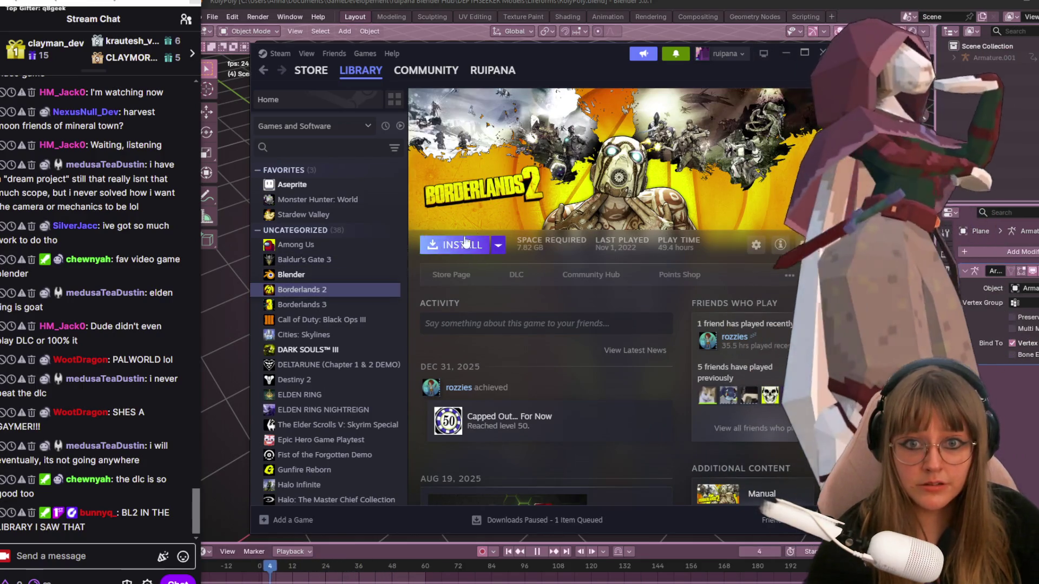
Minimize Steam to reveal Blender, then bring Steam back with Alt+Tab
{"action": "left_click", "coordinate": [786, 52]}
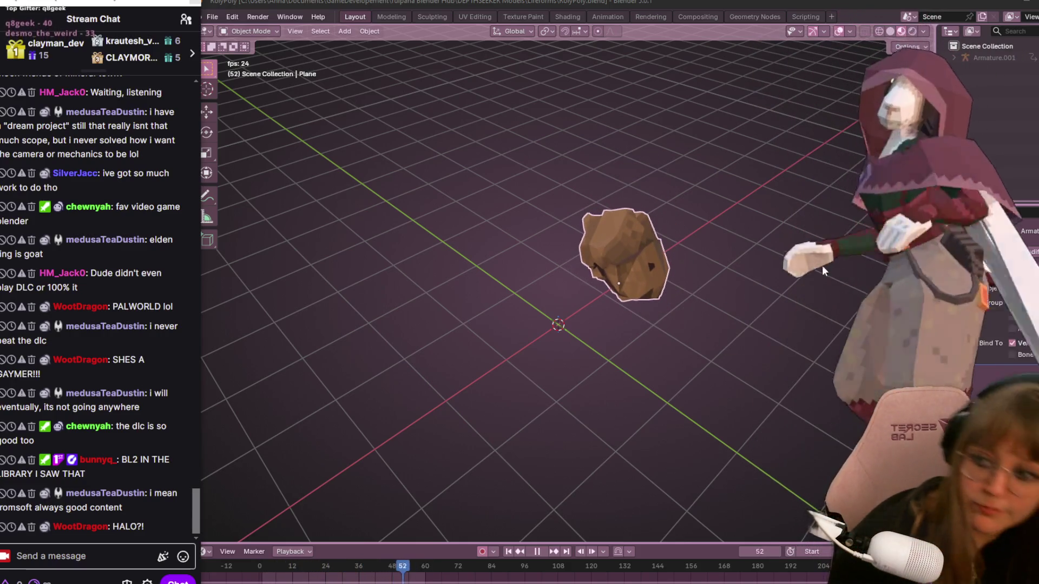
{"action": "key", "text": "alt+Tab"}
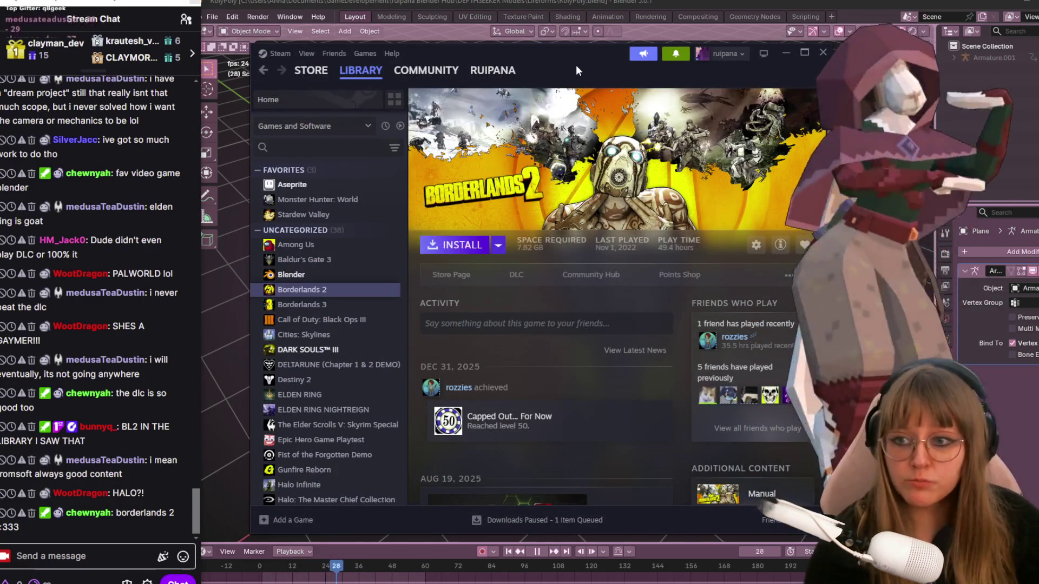
{"action": "scroll", "coordinate": [346, 306], "scroll_direction": "down", "scroll_amount": 3}
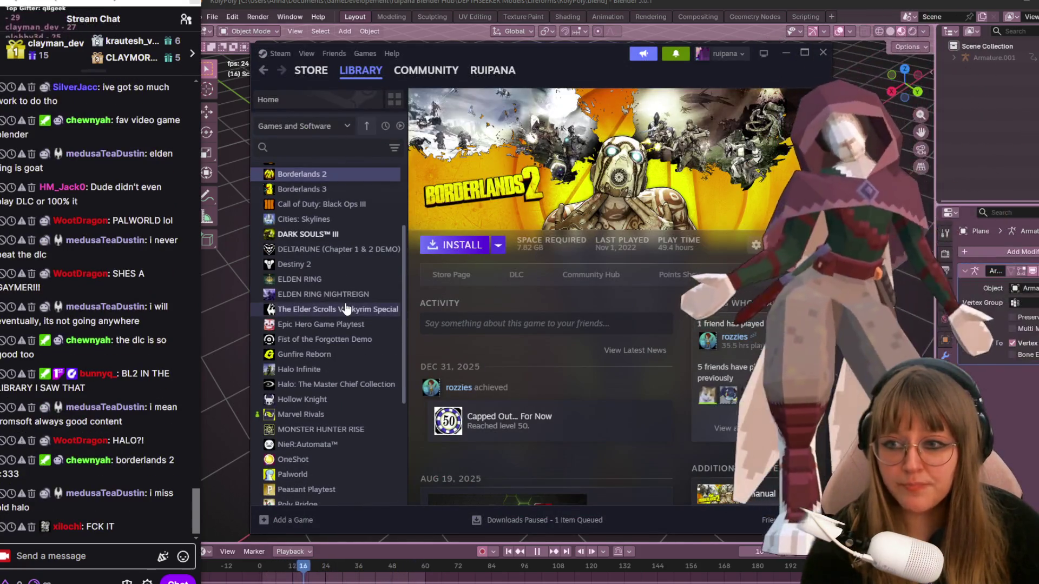
{"action": "scroll", "coordinate": [345, 305], "scroll_direction": "down", "scroll_amount": 1}
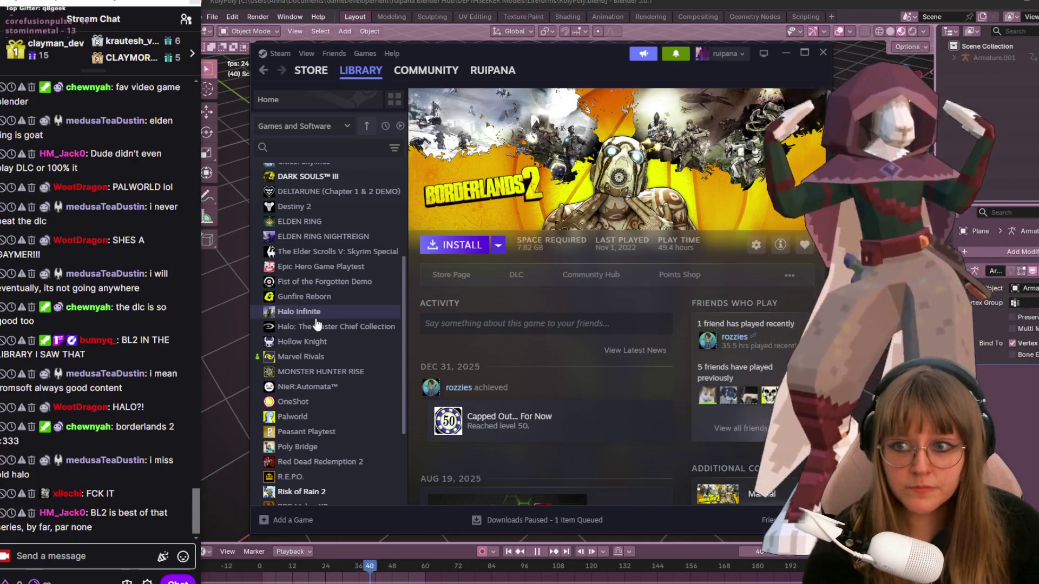
Open the Halo: The Master Chief Collection library page, then focus the stream chat box
{"action": "left_click", "coordinate": [317, 326]}
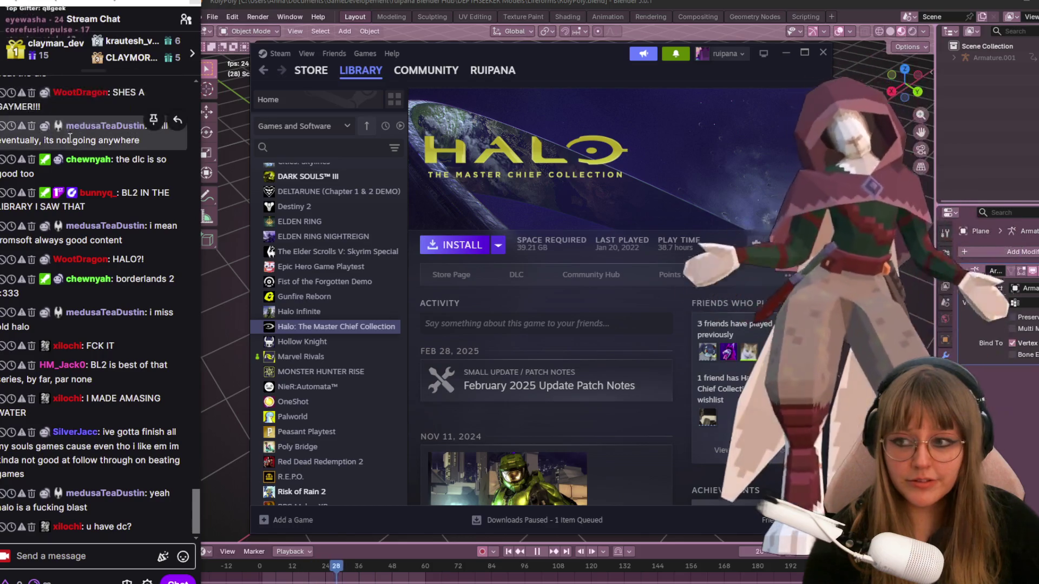
{"action": "left_click", "coordinate": [71, 556]}
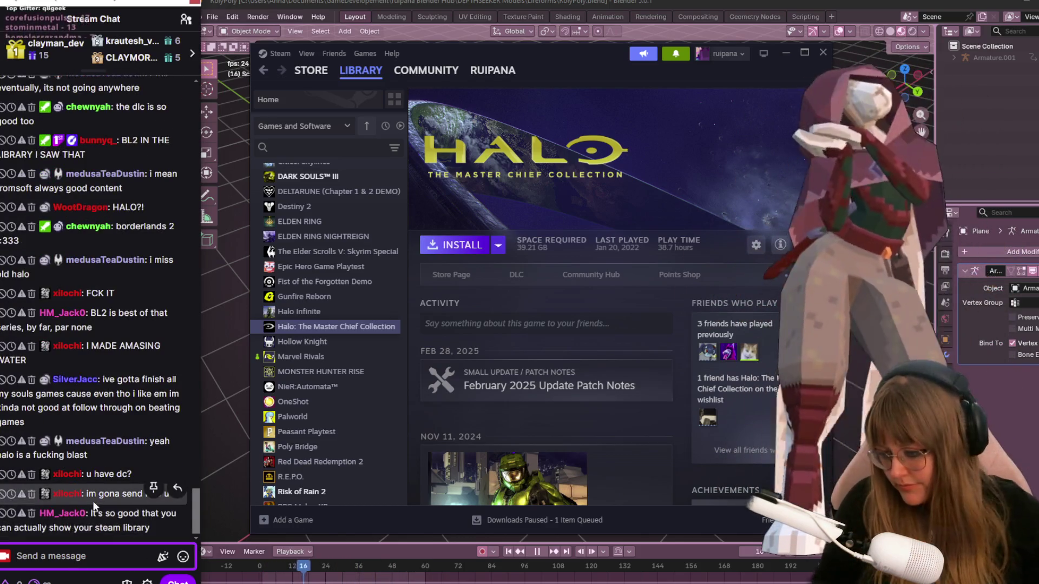
Post the !discord command in Twitch chat
{"action": "type", "text": "1"}
{"action": "key", "text": "BackSpace"}
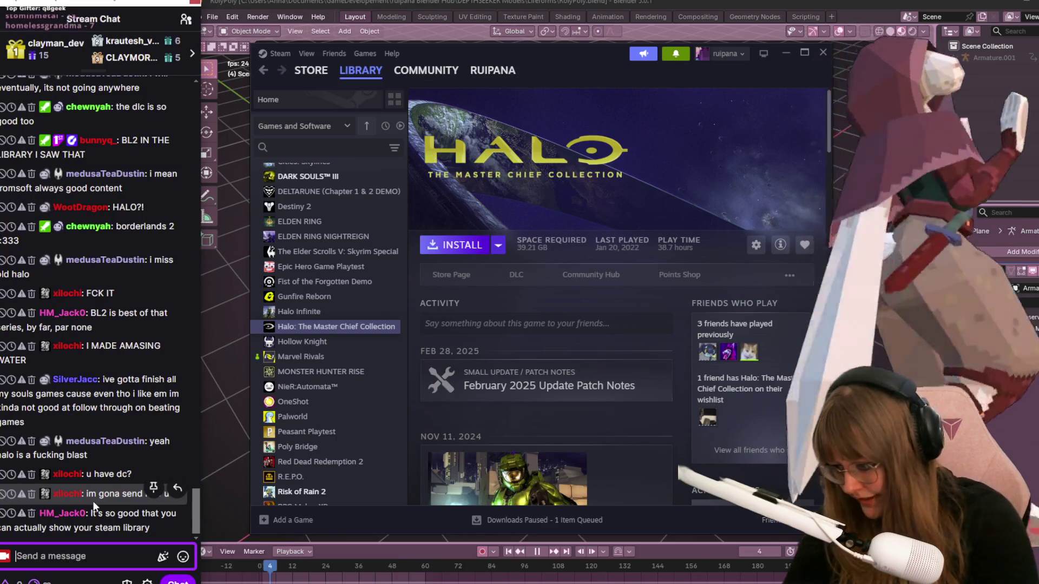
{"action": "type", "text": "!discord"}
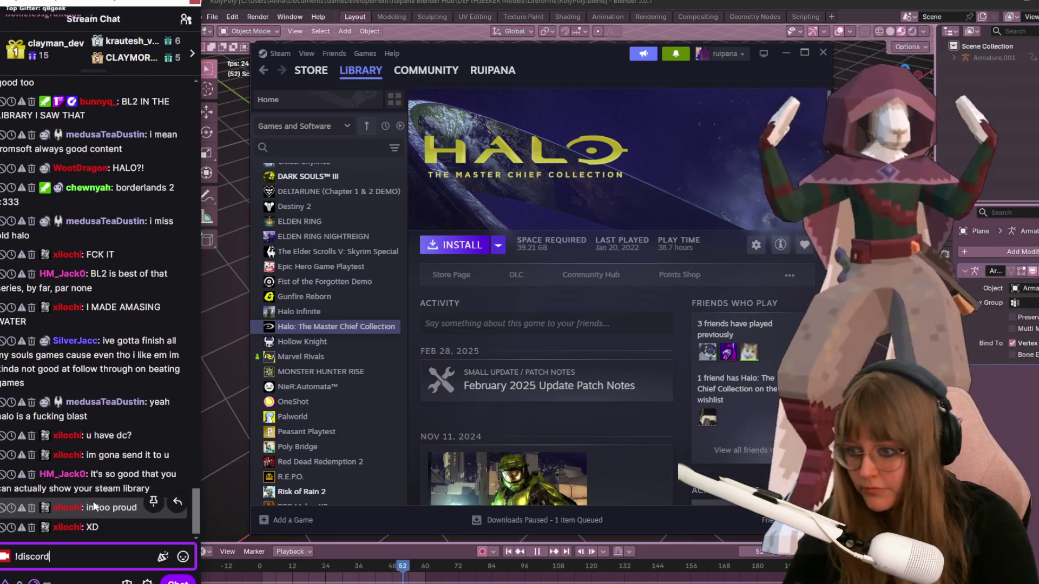
{"action": "key", "text": "Return"}
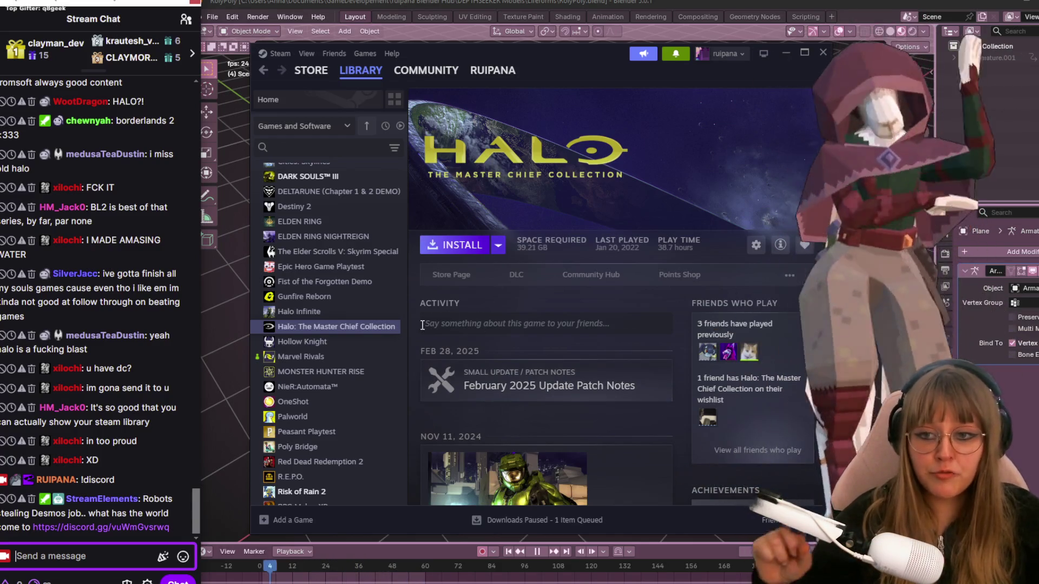
View the Red Dead Redemption 2 library page, then close Steam
{"action": "scroll", "coordinate": [369, 330], "scroll_direction": "down", "scroll_amount": 3}
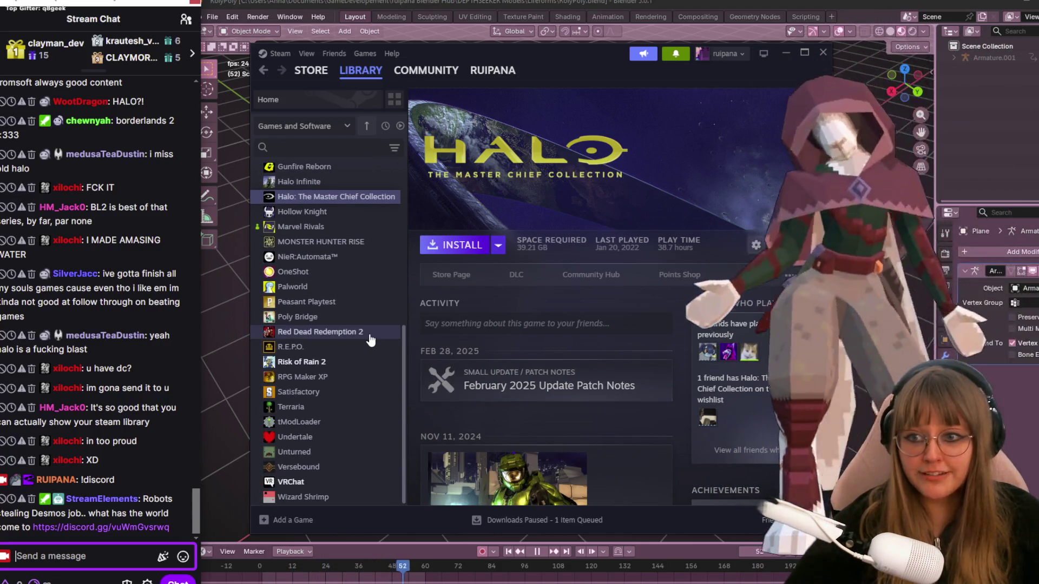
{"action": "left_click", "coordinate": [370, 336]}
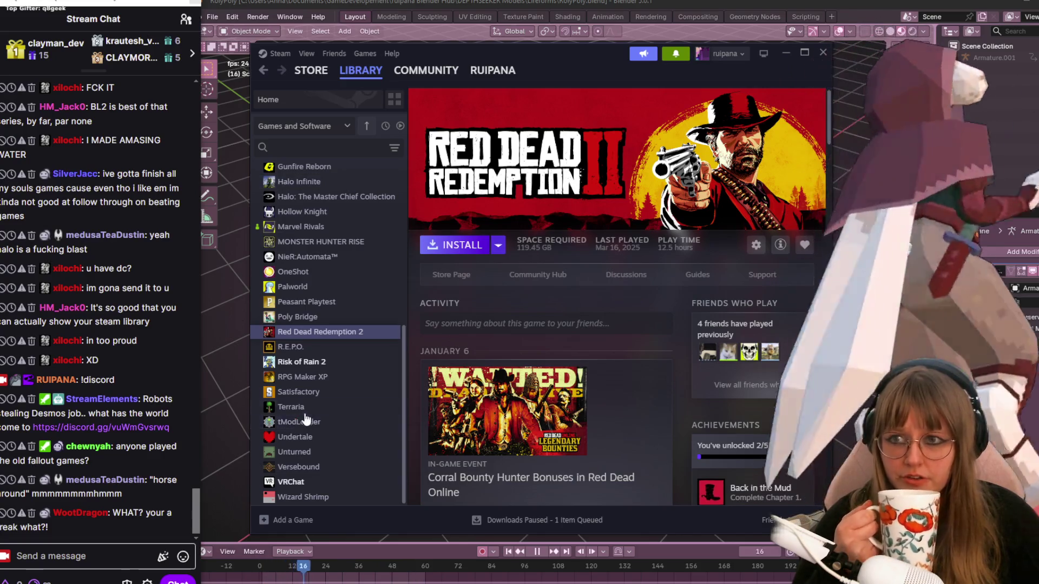
{"action": "scroll", "coordinate": [297, 368], "scroll_direction": "up", "scroll_amount": 2}
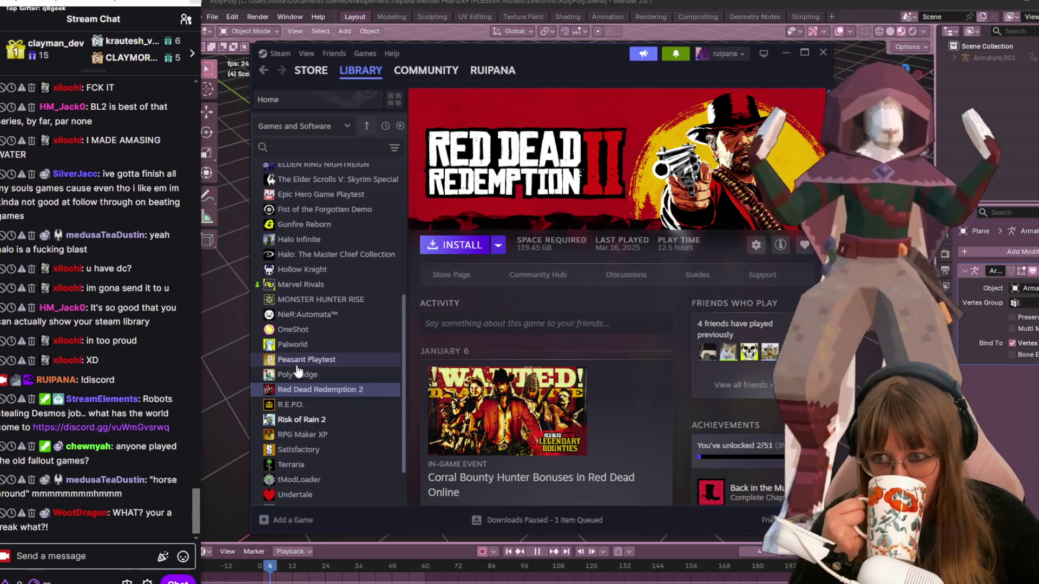
{"action": "scroll", "coordinate": [297, 365], "scroll_direction": "up", "scroll_amount": 8}
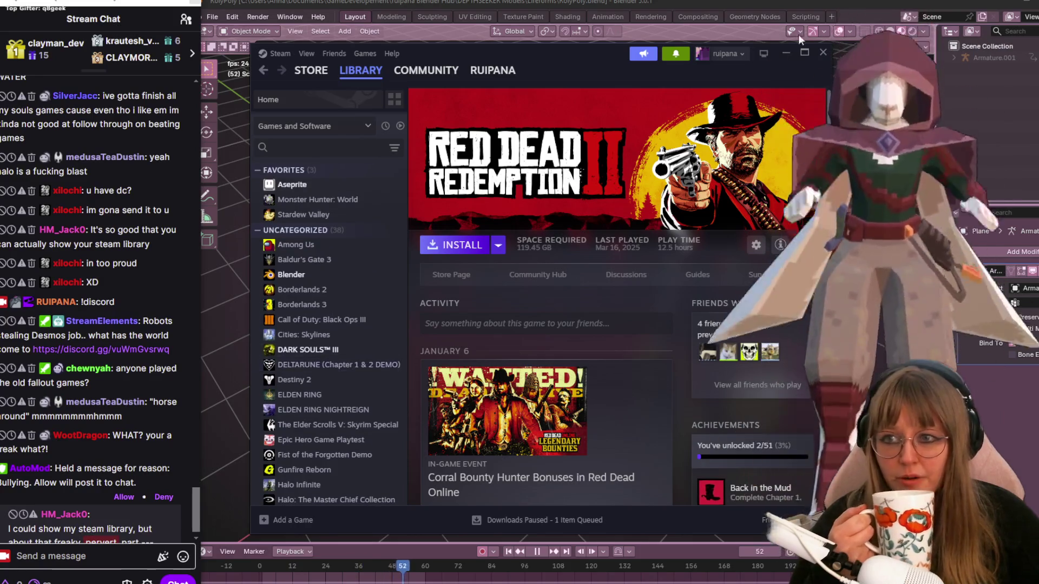
{"action": "left_click", "coordinate": [823, 52]}
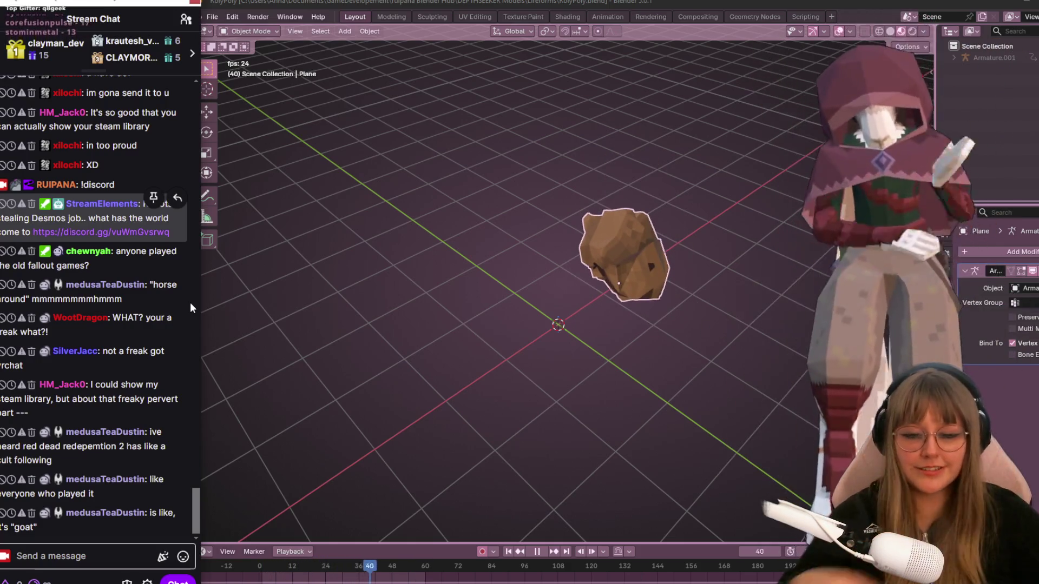
Orbit around the rock object, then show Blender's recently opened files list
{"action": "mouse_move", "coordinate": [354, 321]}
{"action": "middle_mouse_down"}
{"action": "mouse_move", "coordinate": [554, 261]}
{"action": "mouse_move", "coordinate": [437, 258]}
{"action": "mouse_move", "coordinate": [501, 246]}
{"action": "mouse_move", "coordinate": [294, 310]}
{"action": "mouse_move", "coordinate": [285, 324]}
{"action": "middle_mouse_up"}
{"action": "mouse_move", "coordinate": [353, 316]}
{"action": "middle_mouse_down"}
{"action": "mouse_move", "coordinate": [373, 391]}
{"action": "mouse_move", "coordinate": [404, 346]}
{"action": "middle_mouse_up"}
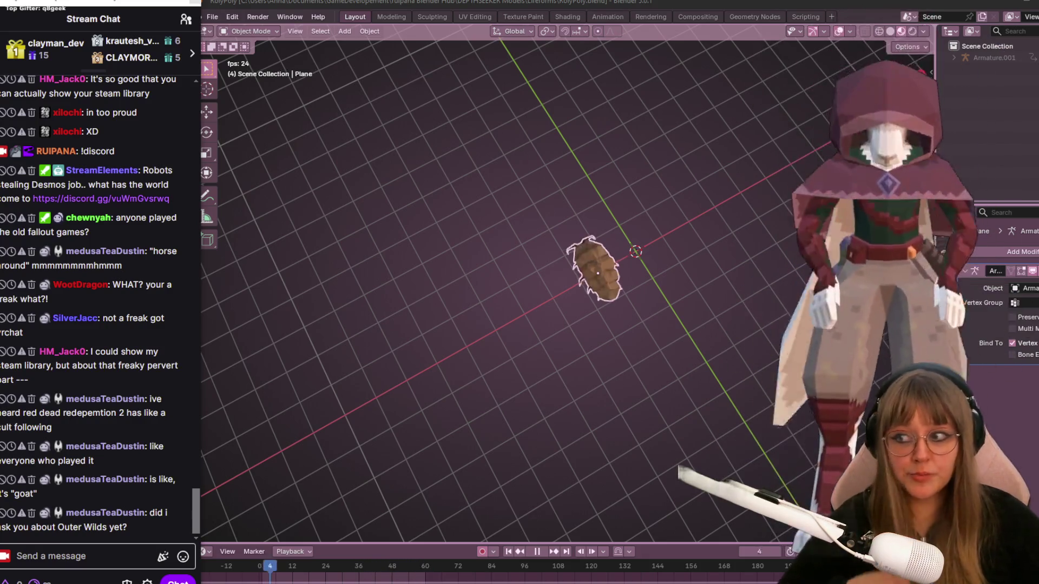
{"action": "mouse_move", "coordinate": [453, 295]}
{"action": "middle_mouse_down"}
{"action": "mouse_move", "coordinate": [638, 290]}
{"action": "mouse_move", "coordinate": [592, 256]}
{"action": "middle_mouse_up"}
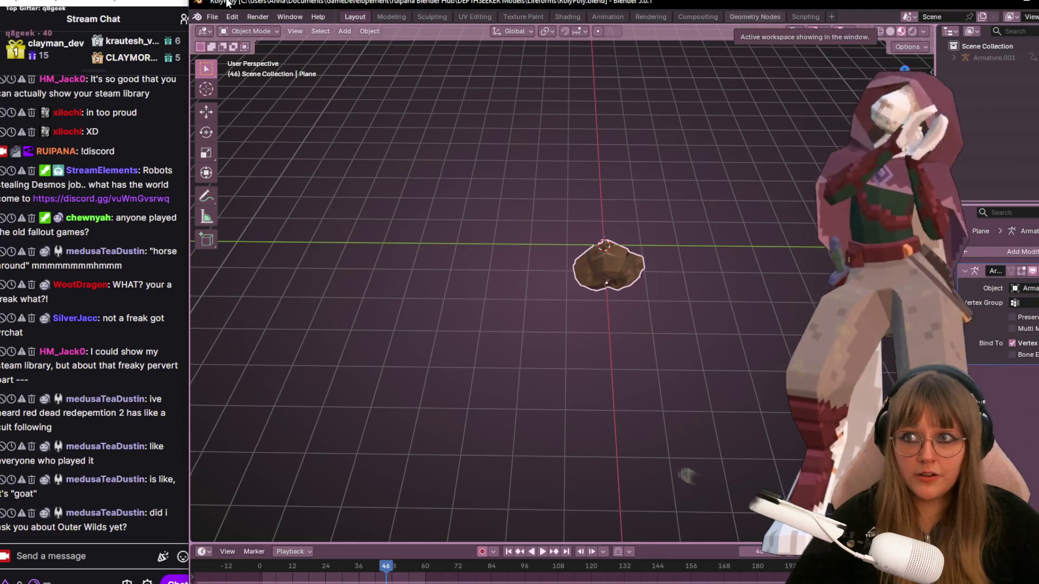
{"action": "left_click", "coordinate": [212, 17]}
Open Bookshelf.blend after saving RolyPoly.blend, and orbit around the bookshelf scene
{"action": "mouse_move", "coordinate": [223, 54]}
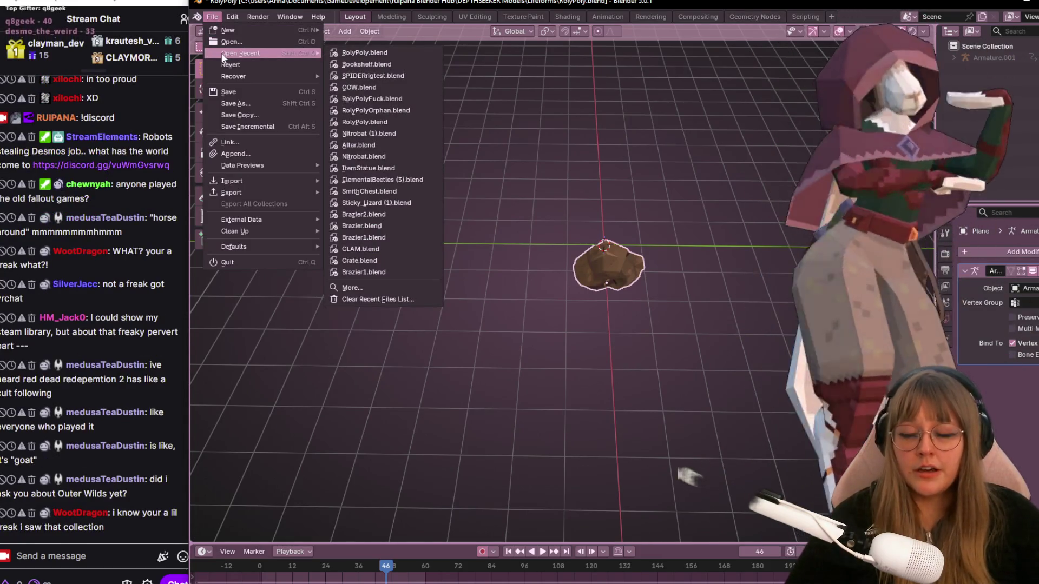
{"action": "left_click", "coordinate": [362, 64]}
{"action": "left_click", "coordinate": [588, 321]}
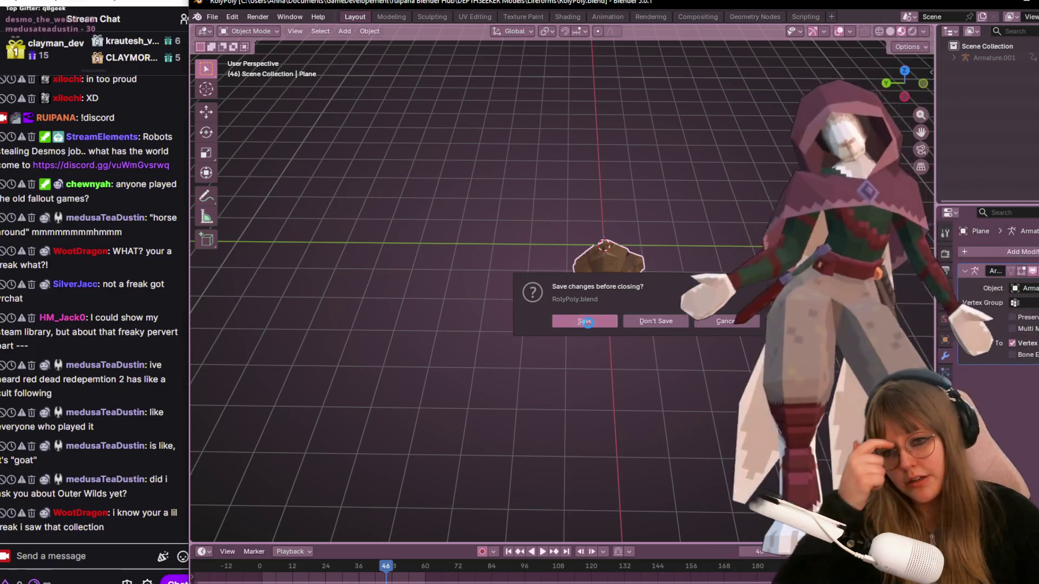
{"action": "mouse_move", "coordinate": [744, 162]}
{"action": "middle_mouse_down"}
{"action": "mouse_move", "coordinate": [676, 178]}
{"action": "mouse_move", "coordinate": [748, 188]}
{"action": "mouse_move", "coordinate": [724, 340]}
{"action": "mouse_move", "coordinate": [710, 296]}
{"action": "middle_mouse_up"}
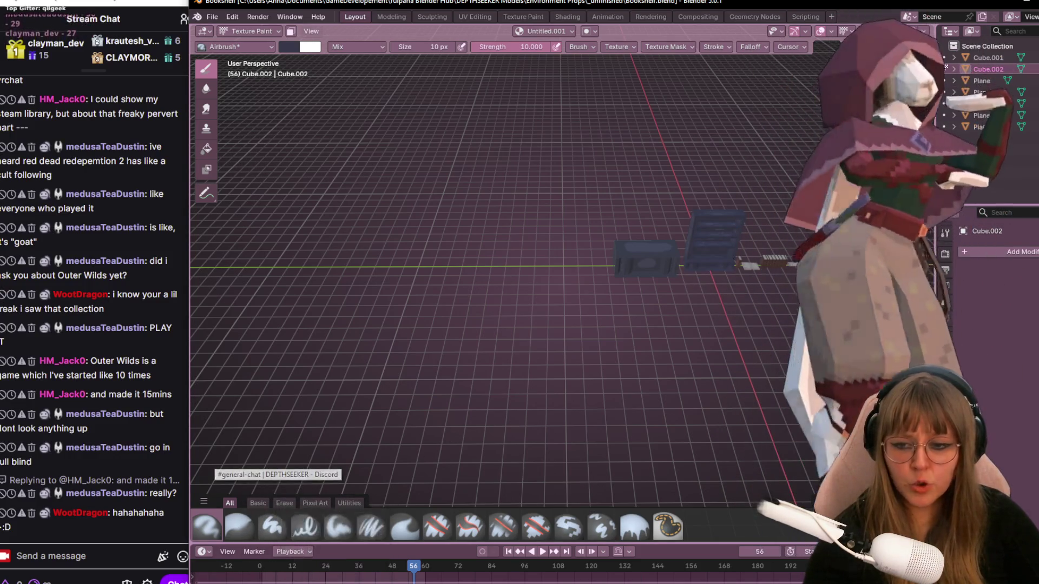
{"action": "left_click", "coordinate": [369, 566]}
Scroll the Steam game list down and back up to the top
{"action": "scroll", "coordinate": [323, 284], "scroll_direction": "down", "scroll_amount": 5}
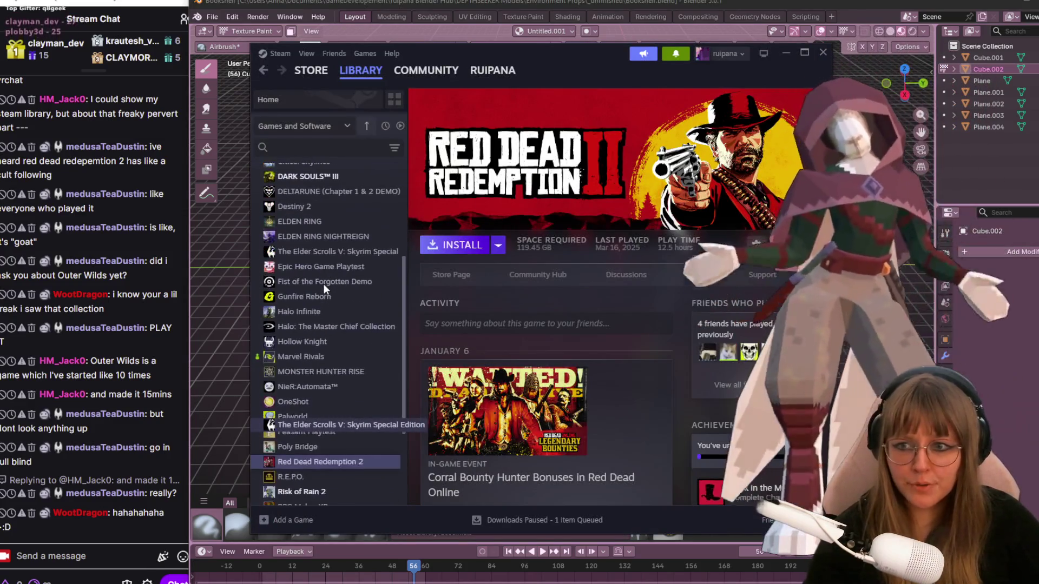
{"action": "scroll", "coordinate": [324, 286], "scroll_direction": "down", "scroll_amount": 4}
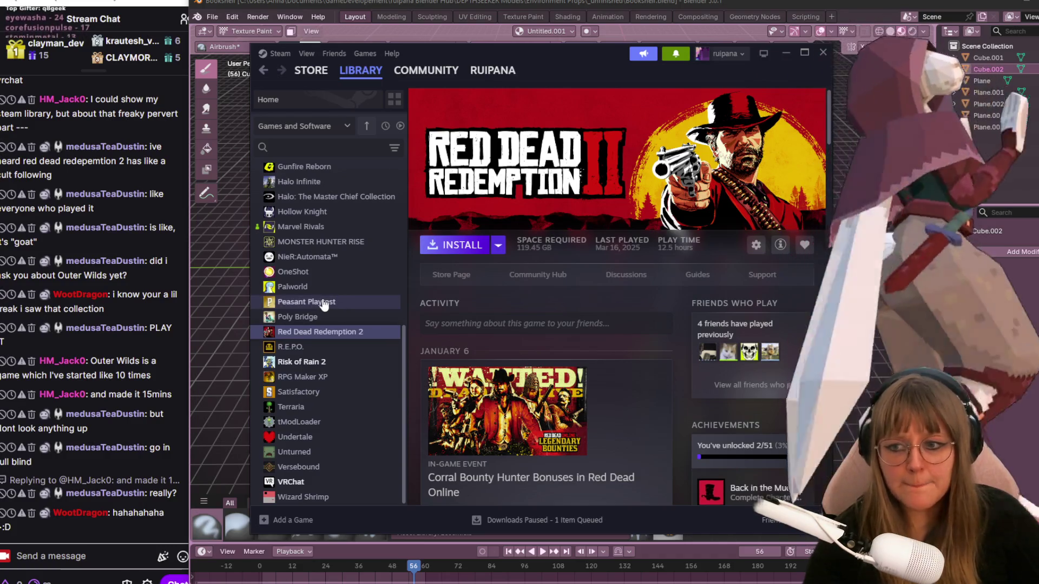
{"action": "scroll", "coordinate": [338, 348], "scroll_direction": "up", "scroll_amount": 9}
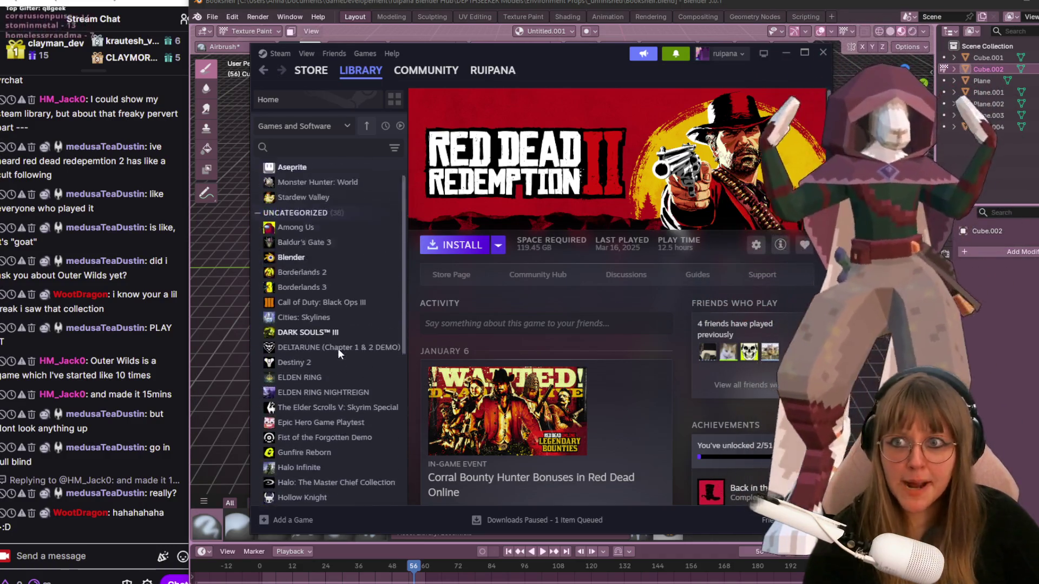
{"action": "scroll", "coordinate": [338, 348], "scroll_direction": "up", "scroll_amount": 1}
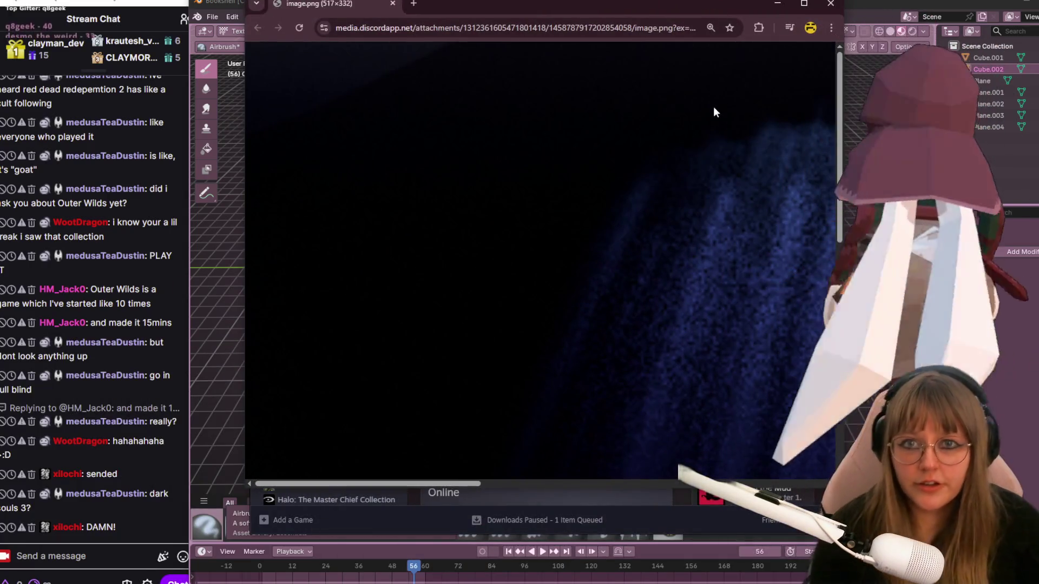
Scroll through the shared Discord image in Chrome, then close the browser window with Alt+F4
{"action": "scroll", "coordinate": [657, 290], "scroll_direction": "down", "scroll_amount": 5, "text": "ctrl"}
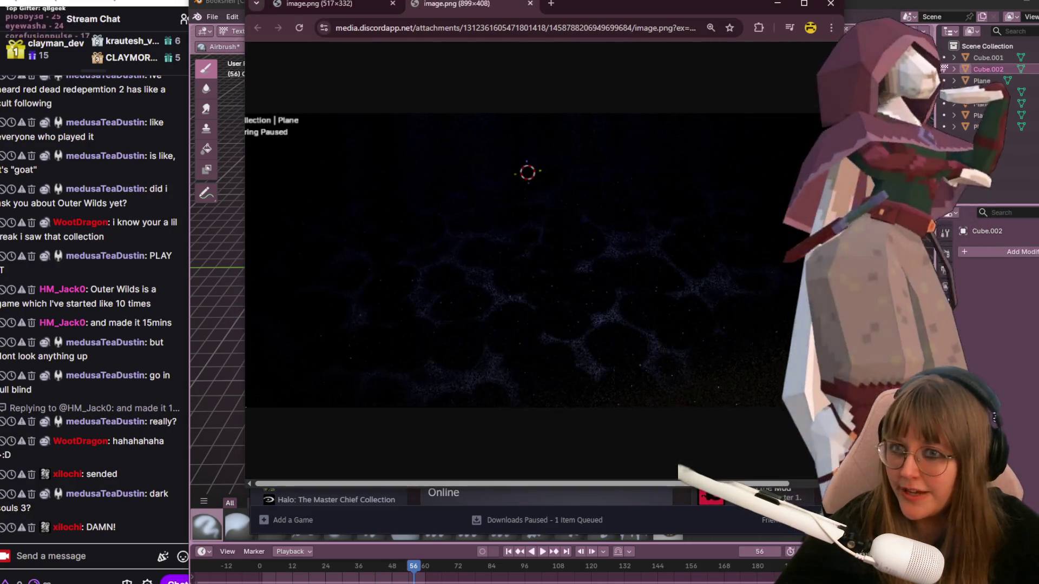
{"action": "scroll", "coordinate": [589, 296], "scroll_direction": "down", "scroll_amount": 1, "text": "ctrl"}
{"action": "scroll", "coordinate": [589, 297], "scroll_direction": "down", "scroll_amount": 1, "text": "ctrl"}
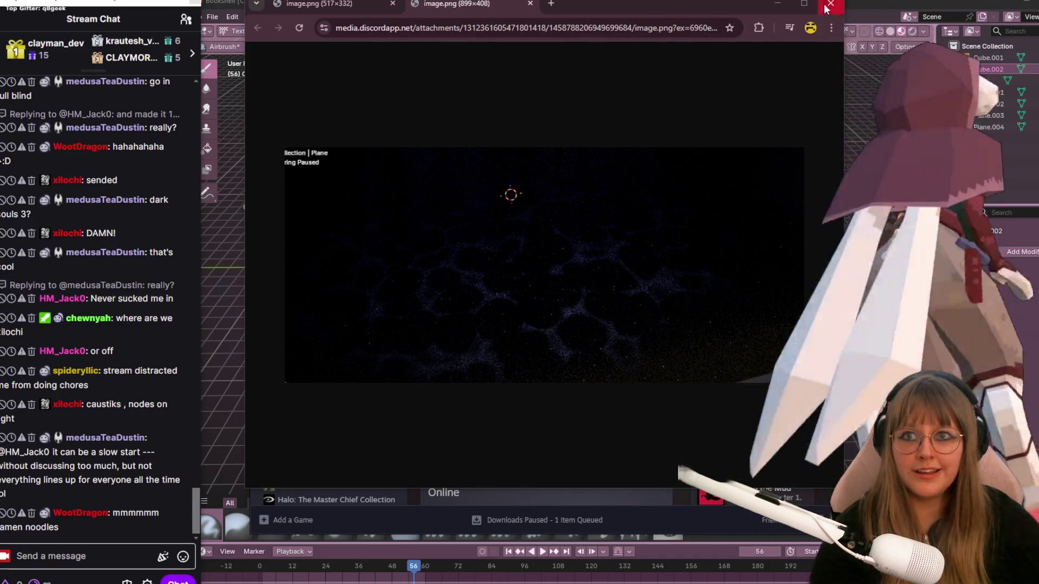
{"action": "key", "text": "alt+F4"}
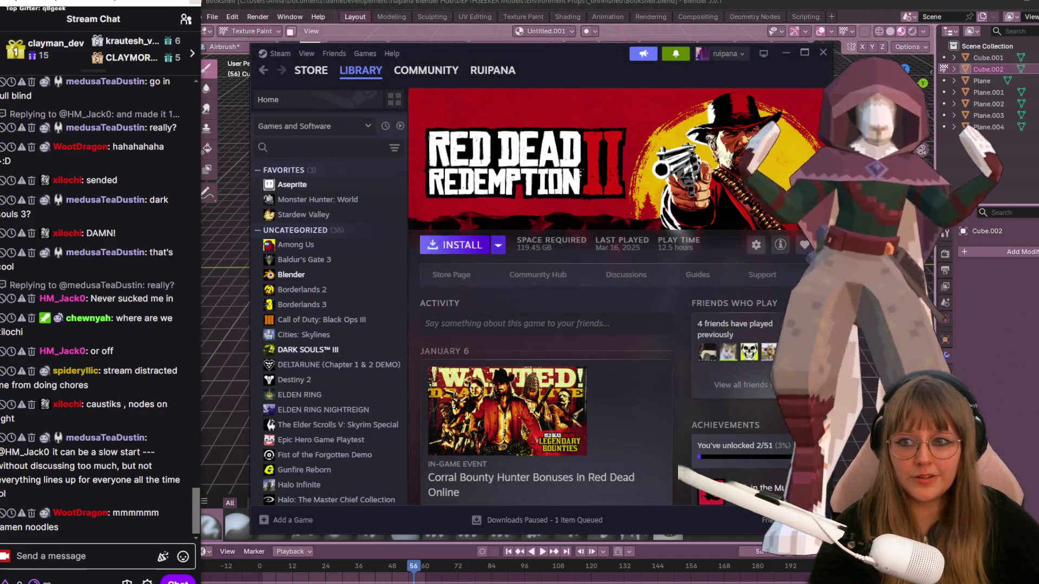
Switch from the Steam library back to Blender with Alt+Tab
{"action": "key", "text": "alt+Tab"}
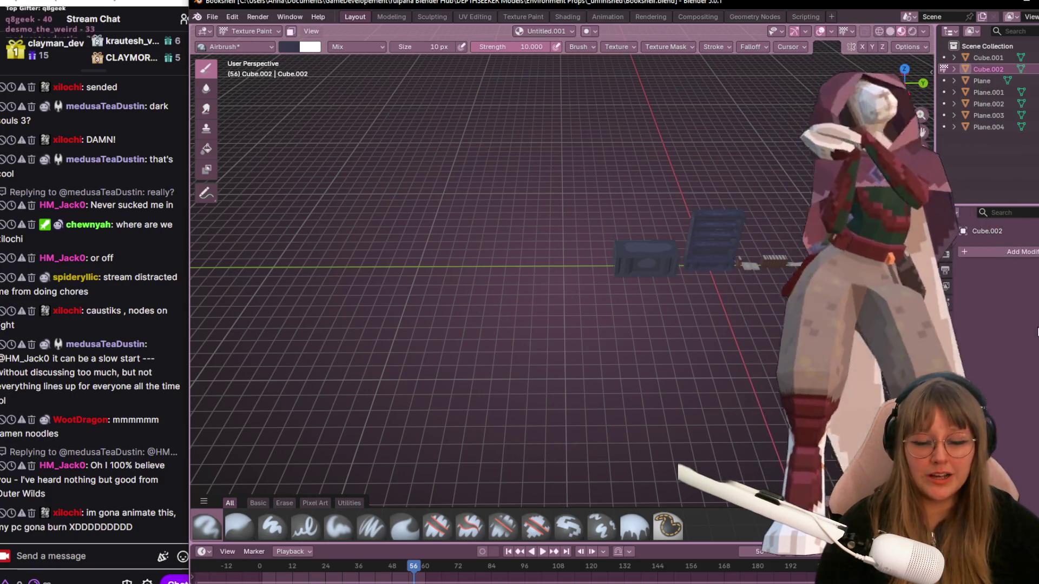
Zoom in and out on the crate and bookshelf props, then switch back to Steam
{"action": "scroll", "coordinate": [514, 282], "scroll_direction": "up", "scroll_amount": 3}
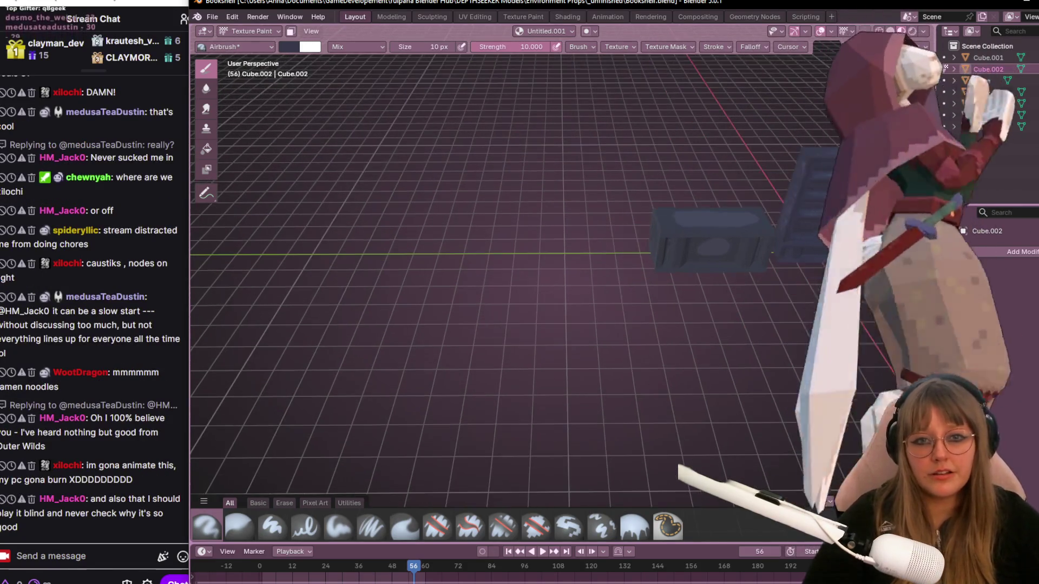
{"action": "scroll", "coordinate": [514, 281], "scroll_direction": "down", "scroll_amount": 4}
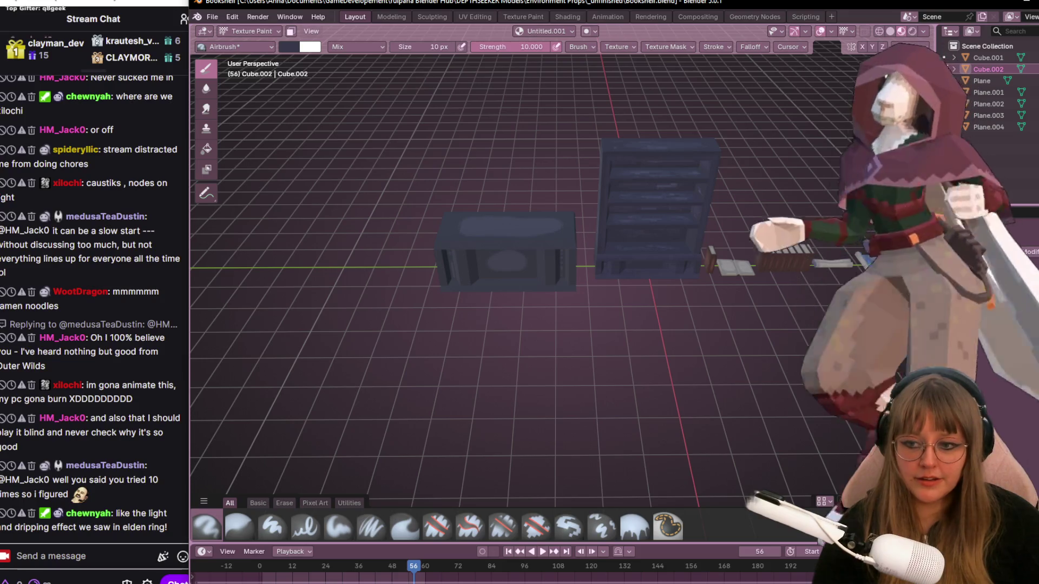
{"action": "key", "text": "alt+Tab"}
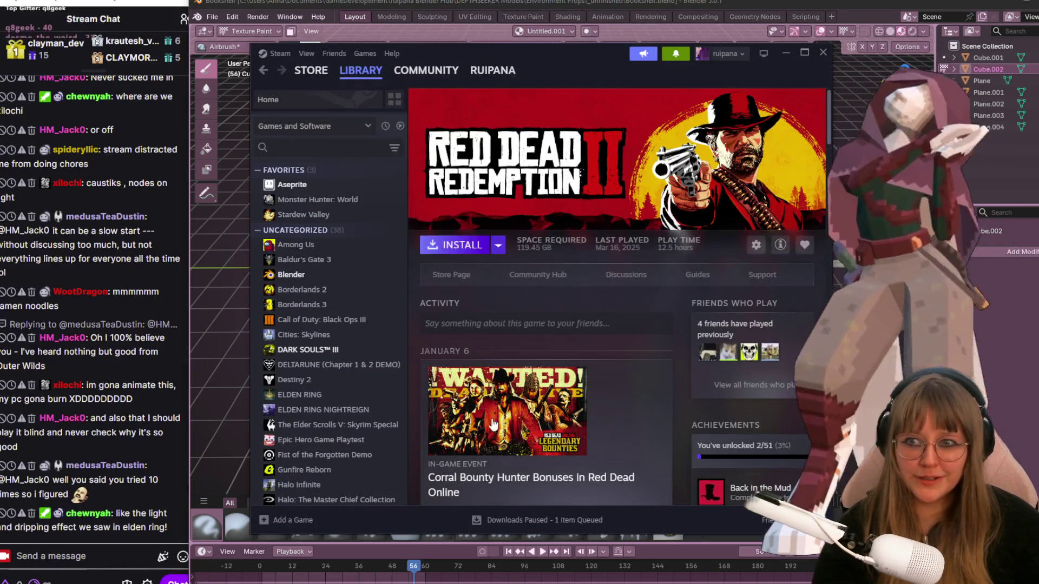
Bring up the ELDEN RING NIGHTREIGN page in the Steam library and browse it
{"action": "left_click", "coordinate": [335, 410]}
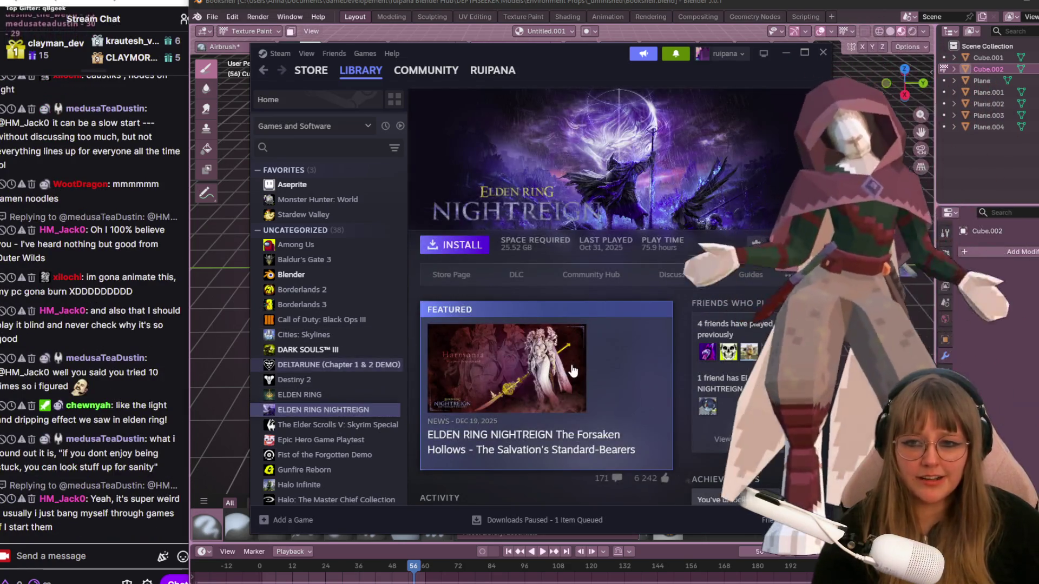
{"action": "scroll", "coordinate": [572, 370], "scroll_direction": "down", "scroll_amount": 2}
{"action": "scroll", "coordinate": [573, 361], "scroll_direction": "down", "scroll_amount": 6}
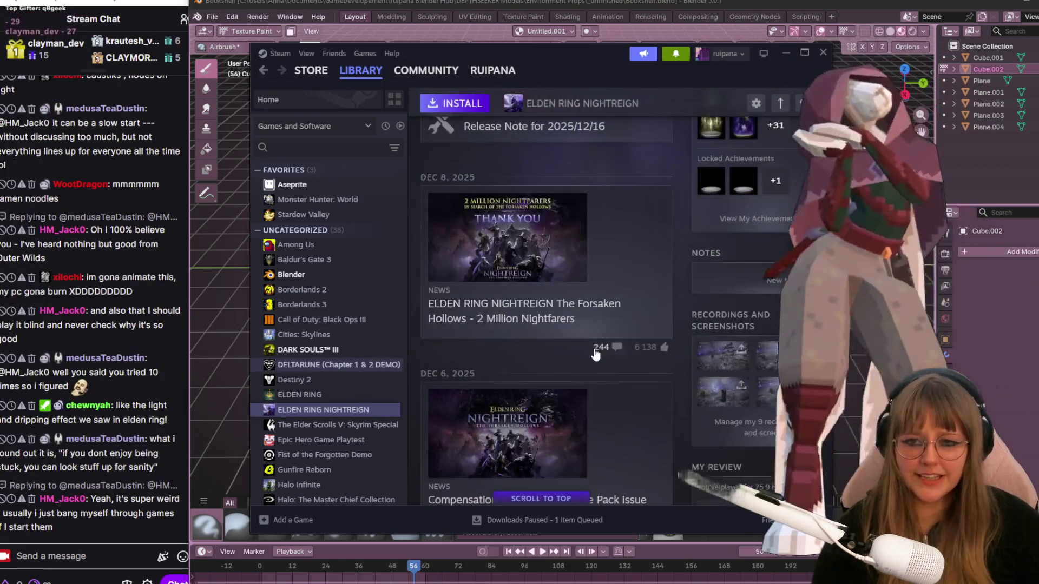
{"action": "scroll", "coordinate": [473, 286], "scroll_direction": "up", "scroll_amount": 5}
{"action": "scroll", "coordinate": [474, 285], "scroll_direction": "up", "scroll_amount": 3}
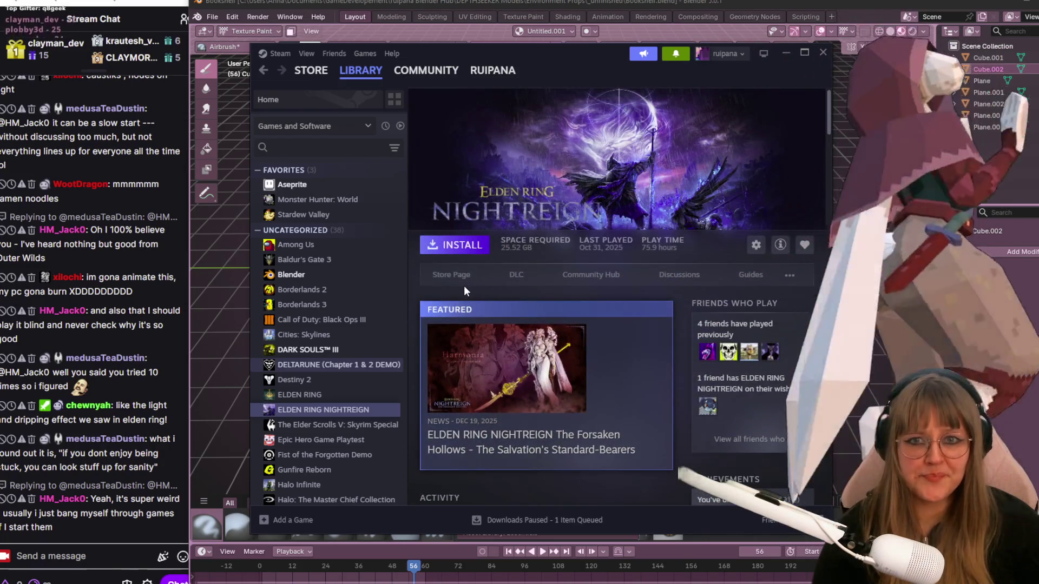
Read through the featured Forsaken Hollows news post, then close Steam to return to Blender
{"action": "left_click", "coordinate": [569, 369]}
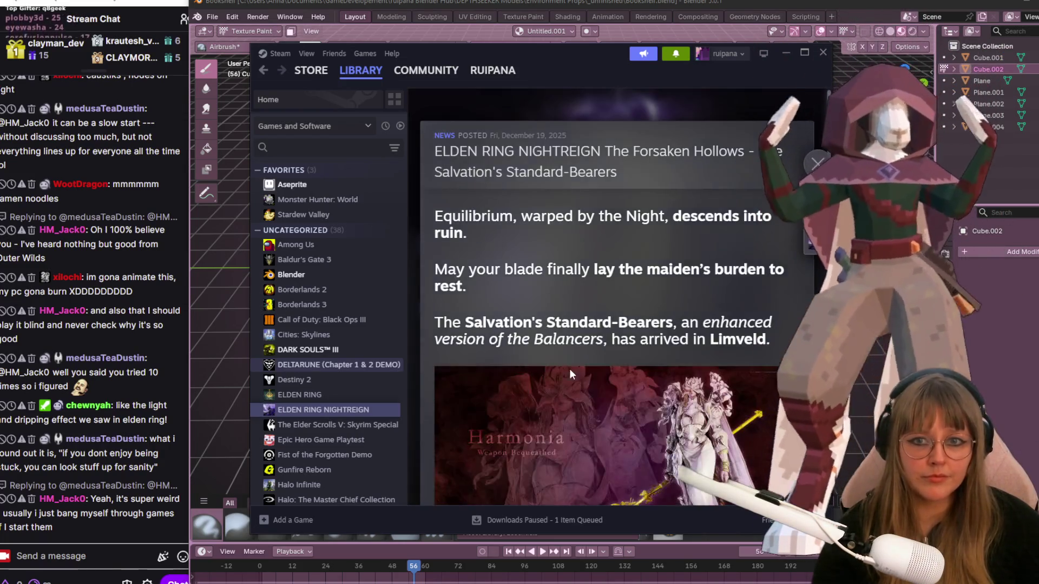
{"action": "scroll", "coordinate": [570, 369], "scroll_direction": "down", "scroll_amount": 2}
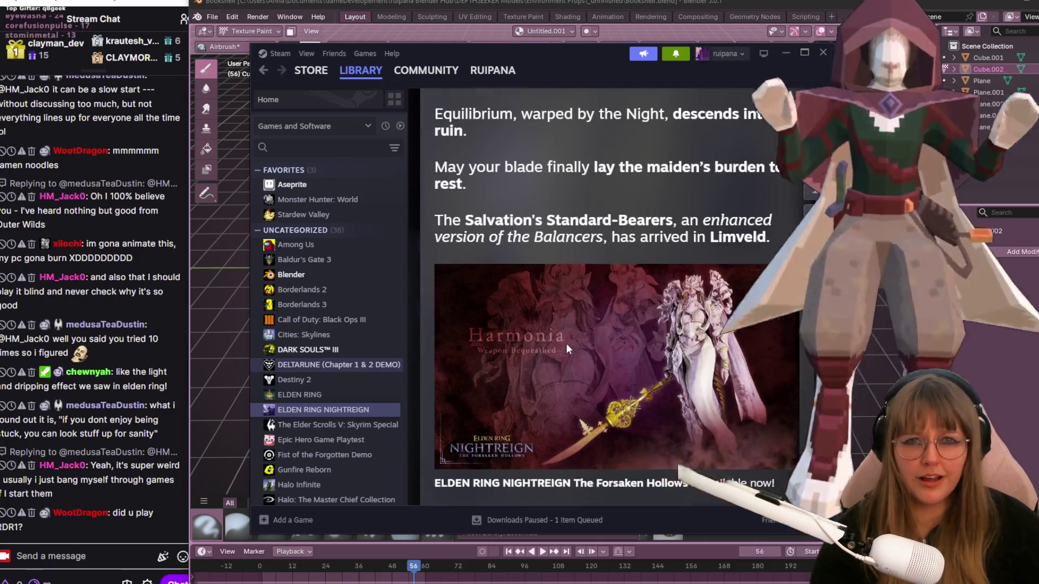
{"action": "scroll", "coordinate": [561, 347], "scroll_direction": "down", "scroll_amount": 1}
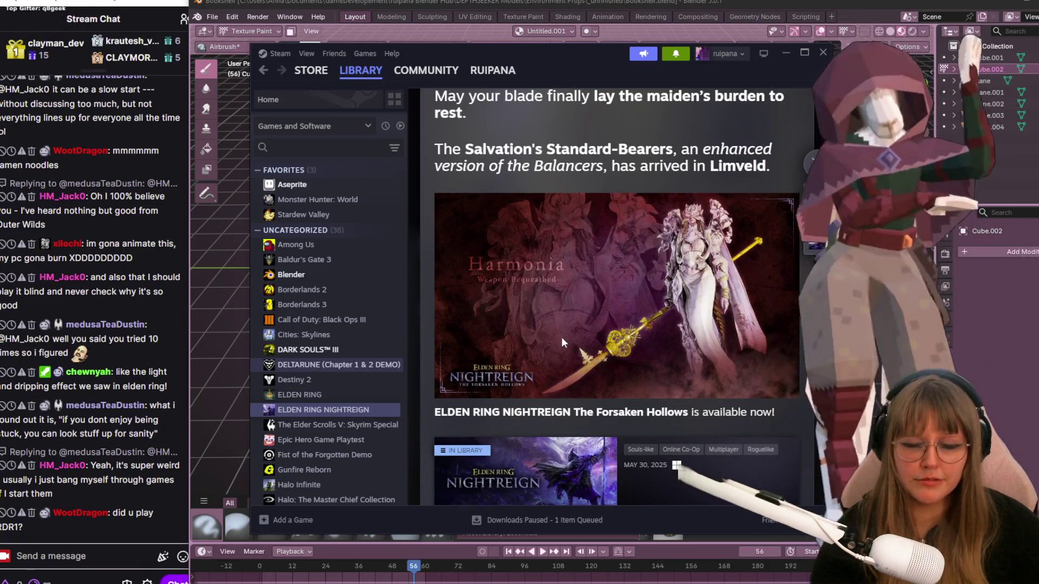
{"action": "left_click", "coordinate": [823, 53]}
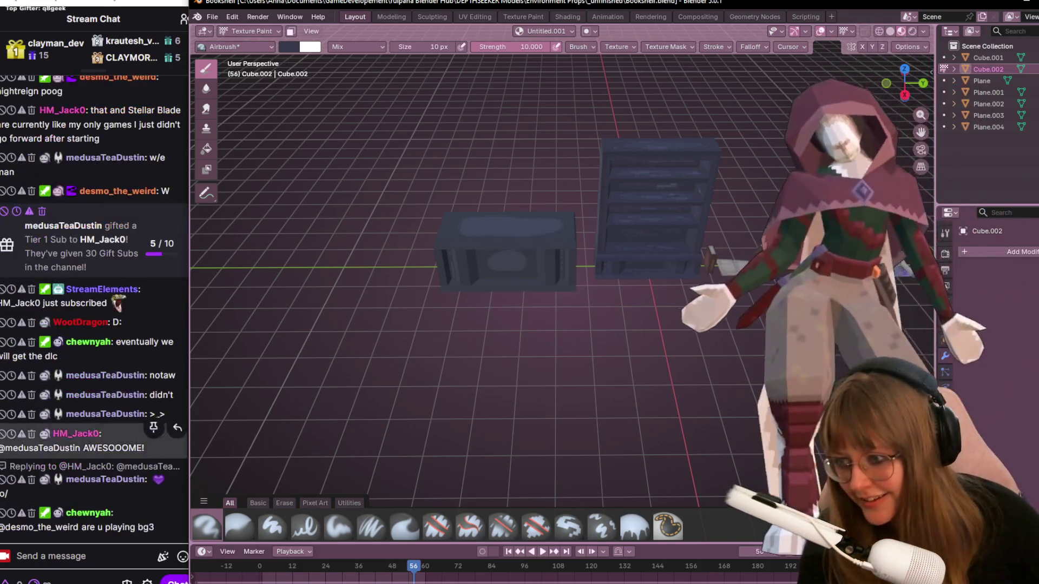
{"action": "left_click", "coordinate": [54, 403]}
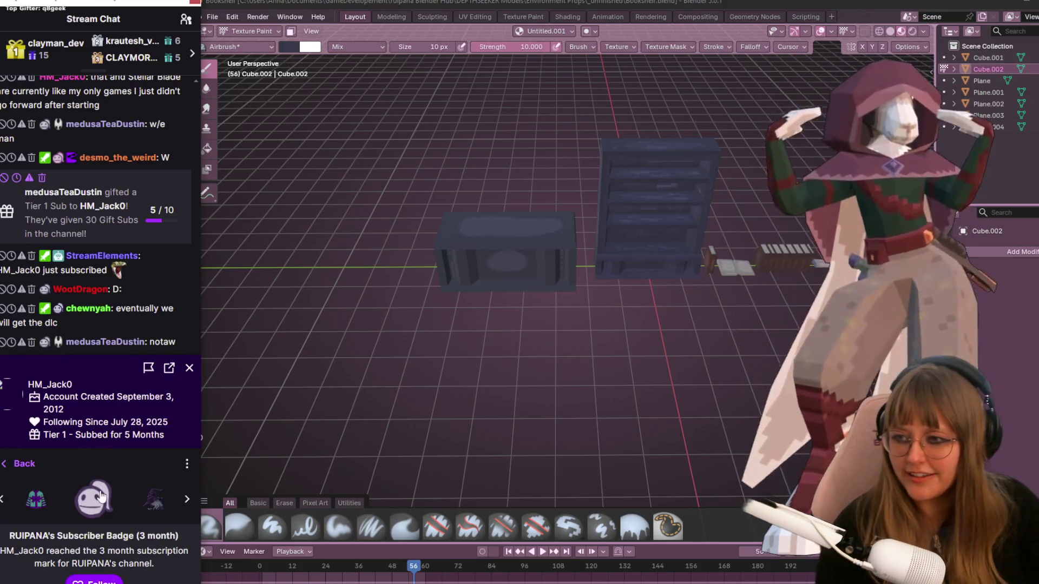
{"action": "key", "text": "Escape"}
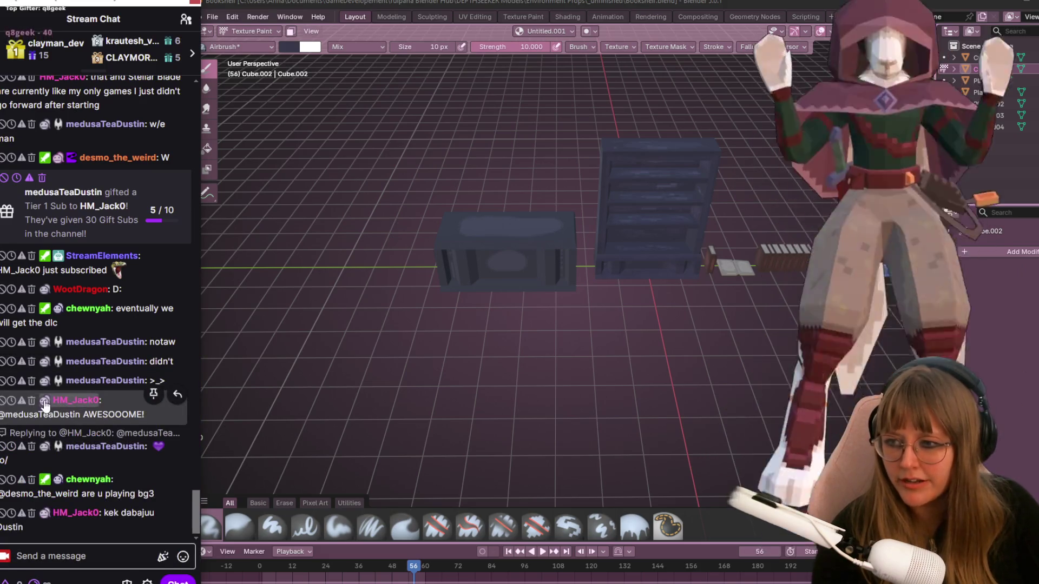
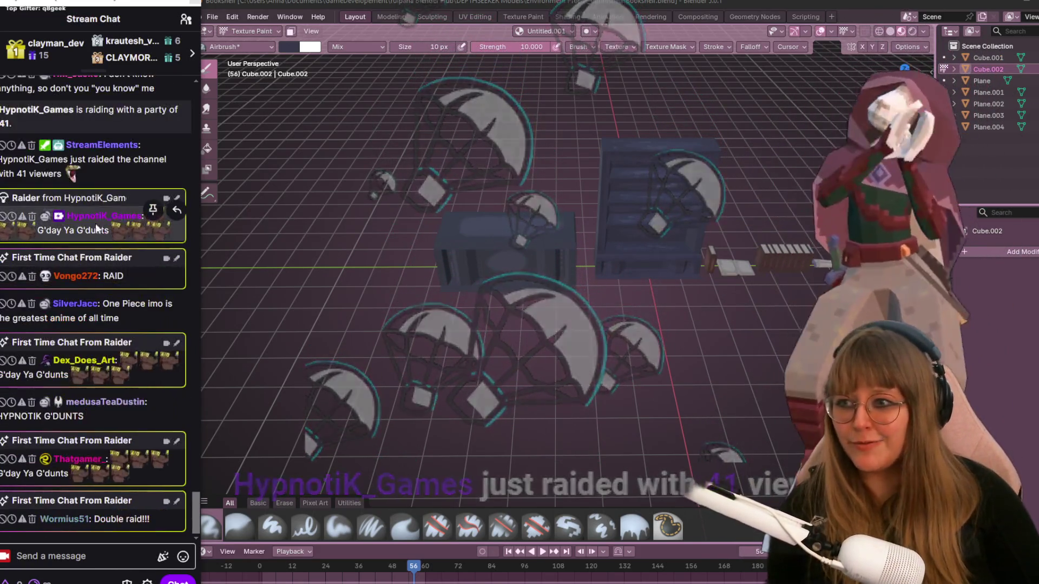
View the raider's chat card, orbit around the props, then switch to the raider's Twitch page
{"action": "left_click", "coordinate": [106, 216]}
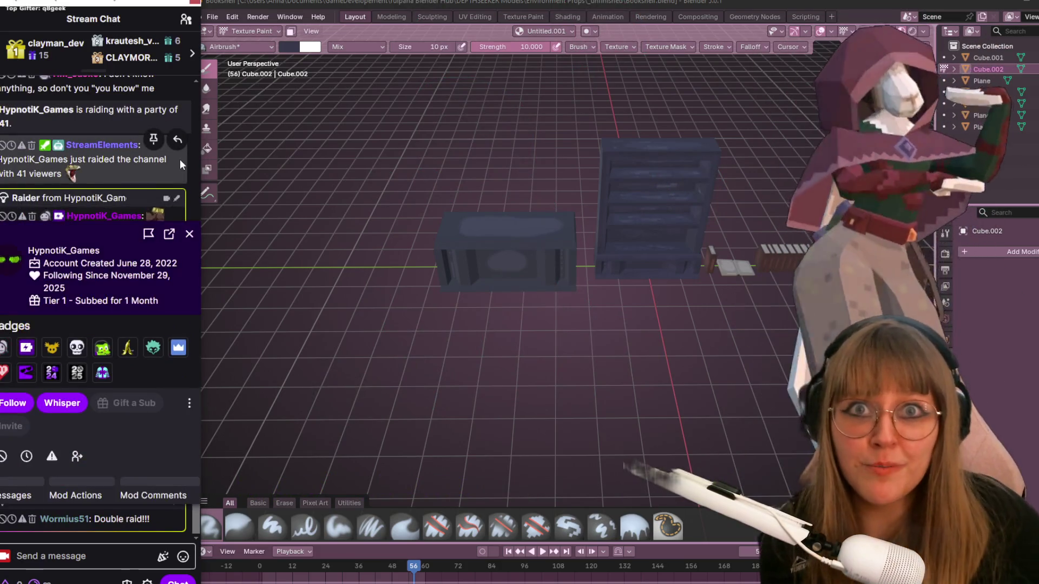
{"action": "middle_click_drag", "start_coordinate": [422, 246], "coordinate": [702, 319]}
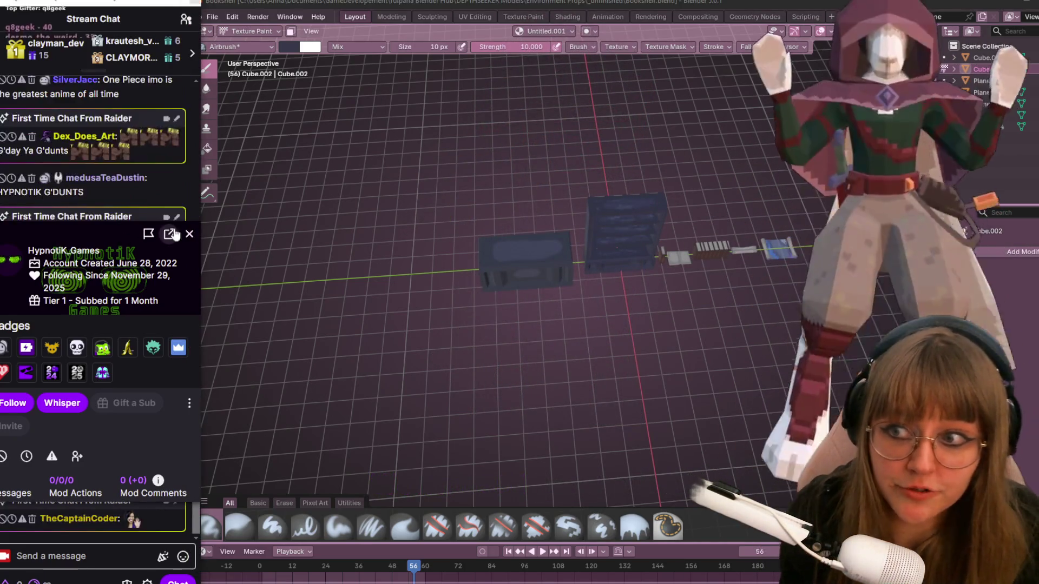
{"action": "left_click", "coordinate": [191, 234]}
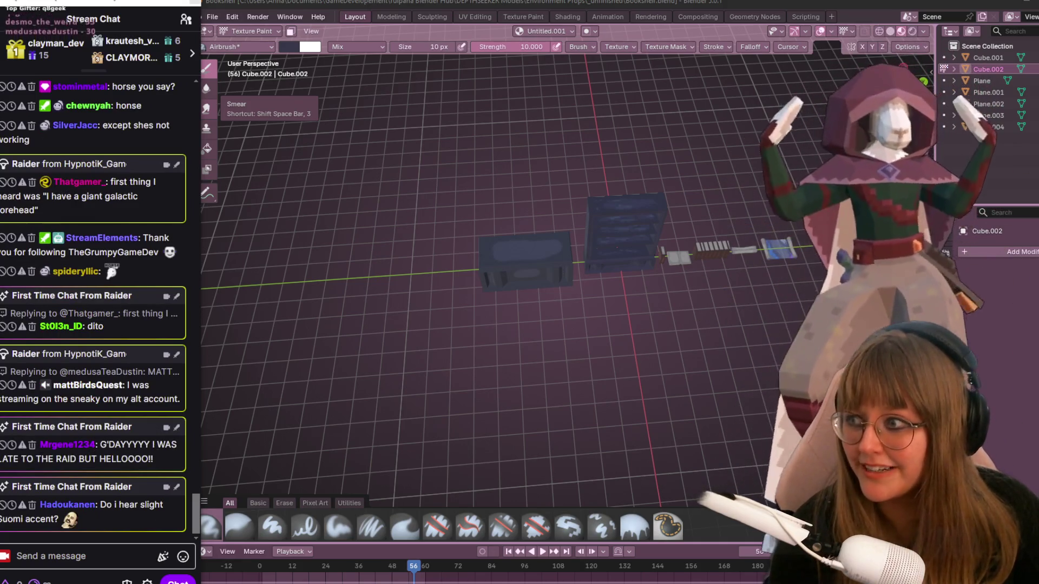
{"action": "key", "text": "alt+Tab"}
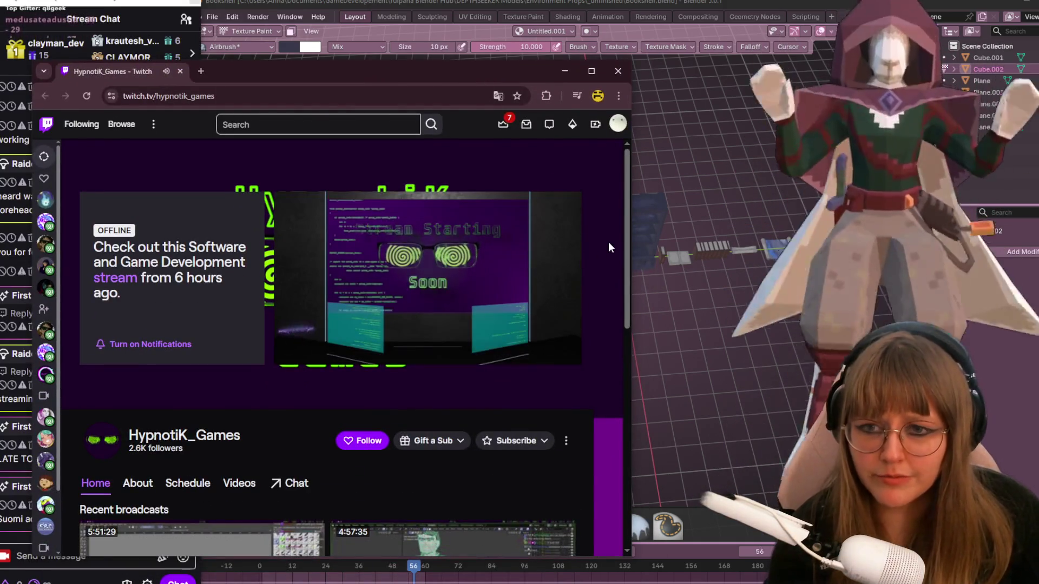
Widen the browser window and follow the raiding channel
{"action": "mouse_move", "coordinate": [631, 201]}
{"action": "left_mouse_down"}
{"action": "mouse_move", "coordinate": [785, 259]}
{"action": "mouse_move", "coordinate": [893, 216]}
{"action": "left_mouse_up"}
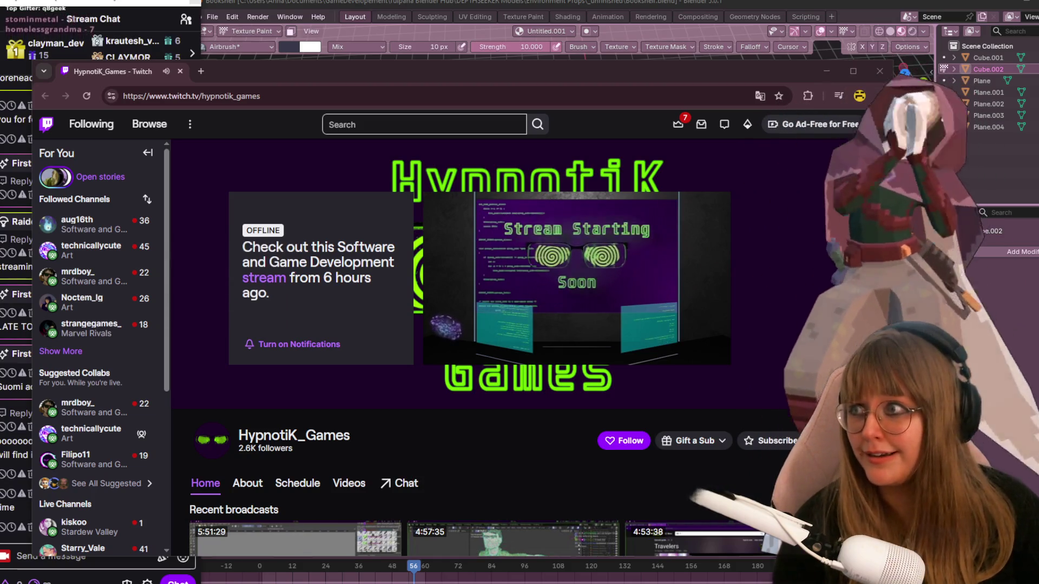
{"action": "mouse_move", "coordinate": [584, 319]}
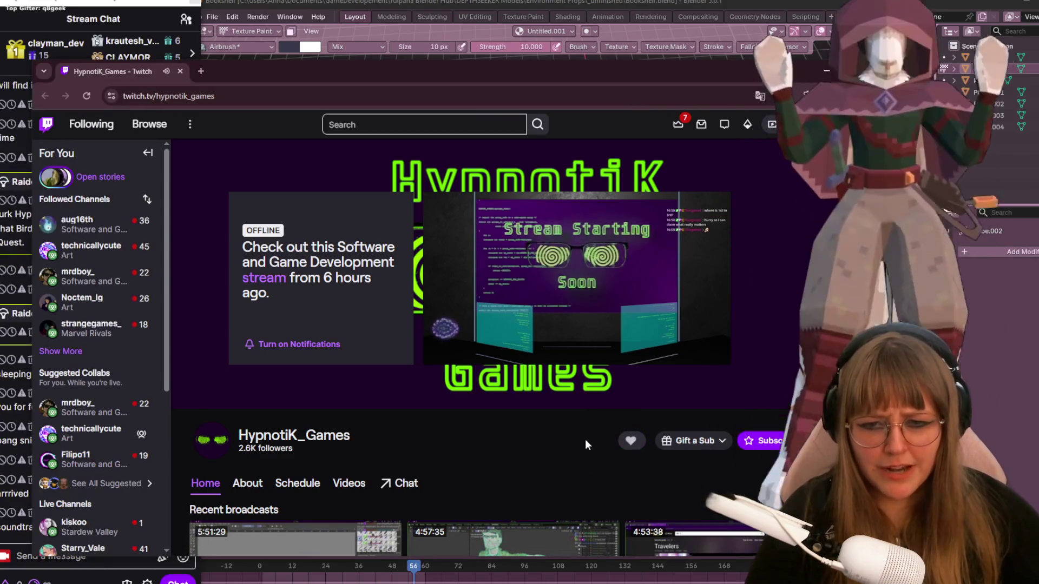
{"action": "left_click", "coordinate": [630, 440]}
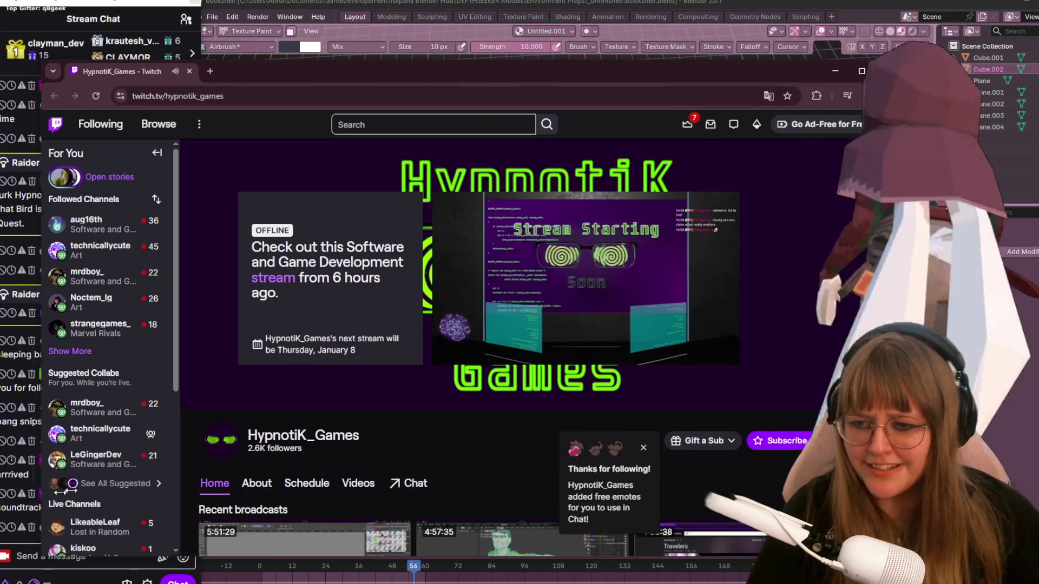
Shrink the browser so chat shows, then open the Bobble Shop Simulator Steam link from chat
{"action": "mouse_move", "coordinate": [60, 492]}
{"action": "left_mouse_down"}
{"action": "mouse_move", "coordinate": [197, 460]}
{"action": "mouse_move", "coordinate": [288, 422]}
{"action": "left_mouse_up"}
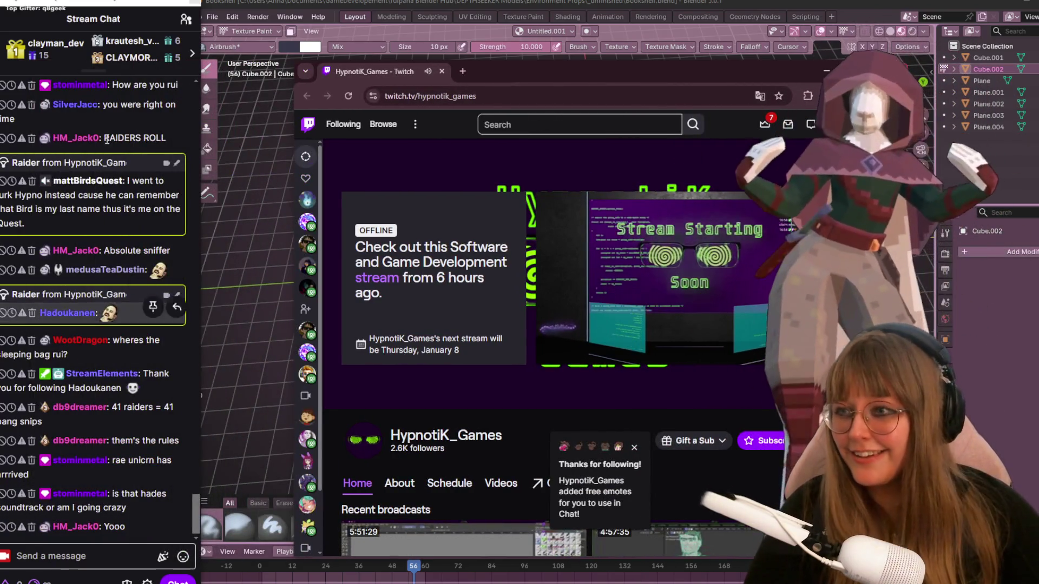
{"action": "scroll", "coordinate": [94, 160], "scroll_direction": "up", "scroll_amount": 3}
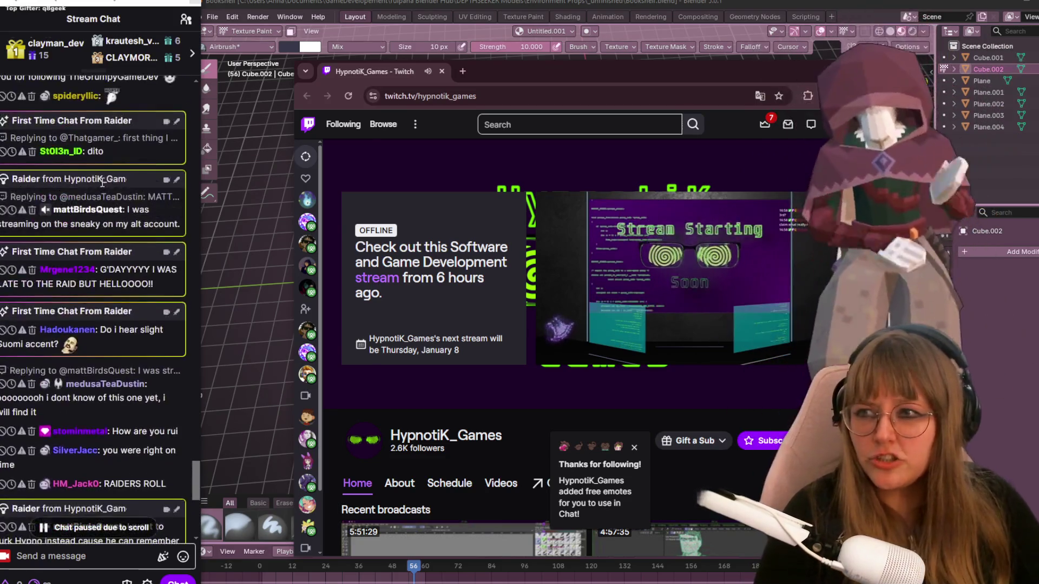
{"action": "scroll", "coordinate": [97, 182], "scroll_direction": "up", "scroll_amount": 5}
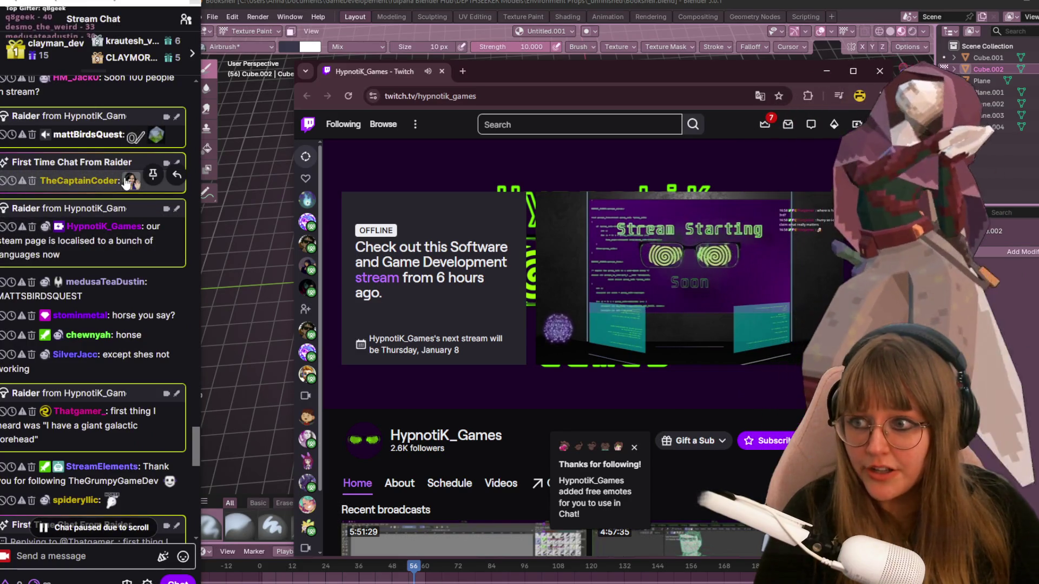
{"action": "scroll", "coordinate": [128, 255], "scroll_direction": "down", "scroll_amount": 5}
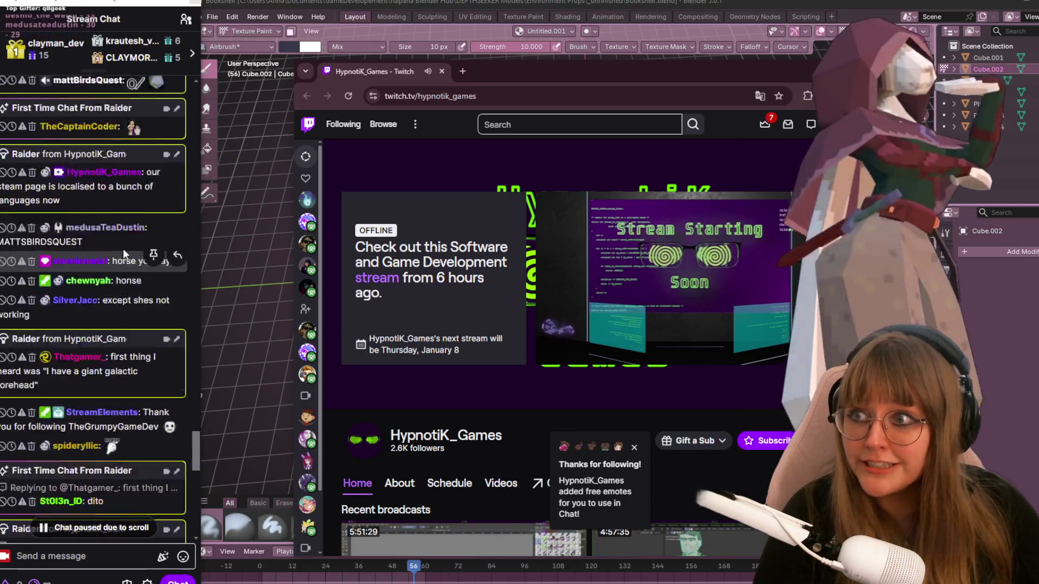
{"action": "scroll", "coordinate": [121, 254], "scroll_direction": "down", "scroll_amount": 3}
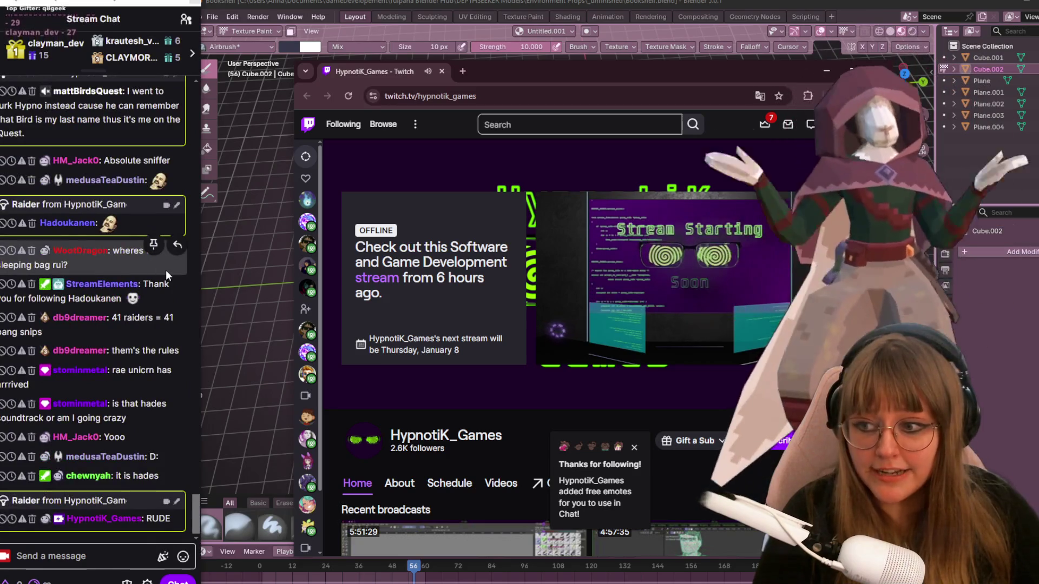
{"action": "scroll", "coordinate": [165, 271], "scroll_direction": "down", "scroll_amount": 2}
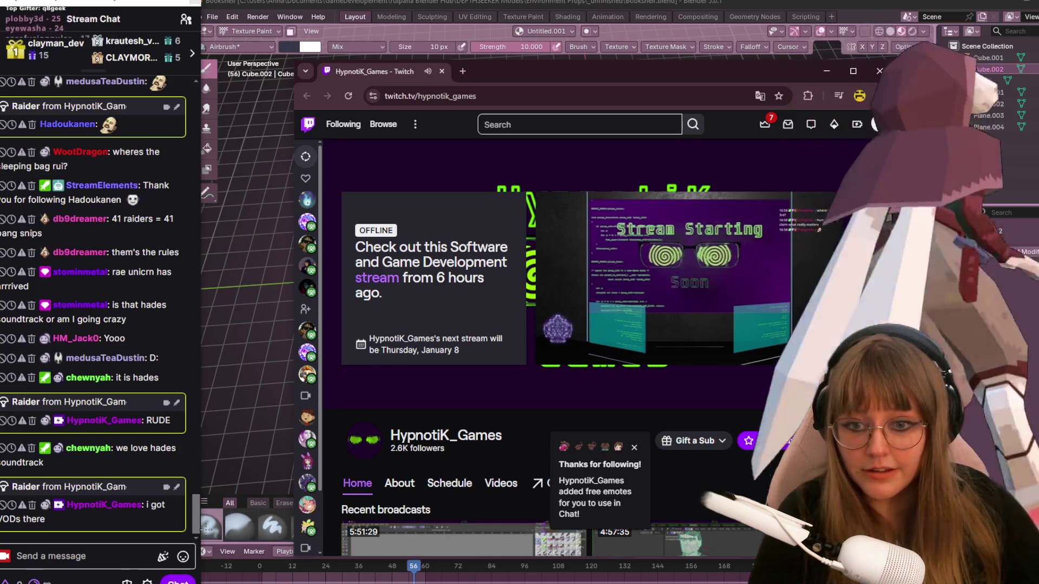
{"action": "left_click", "coordinate": [511, 308]}
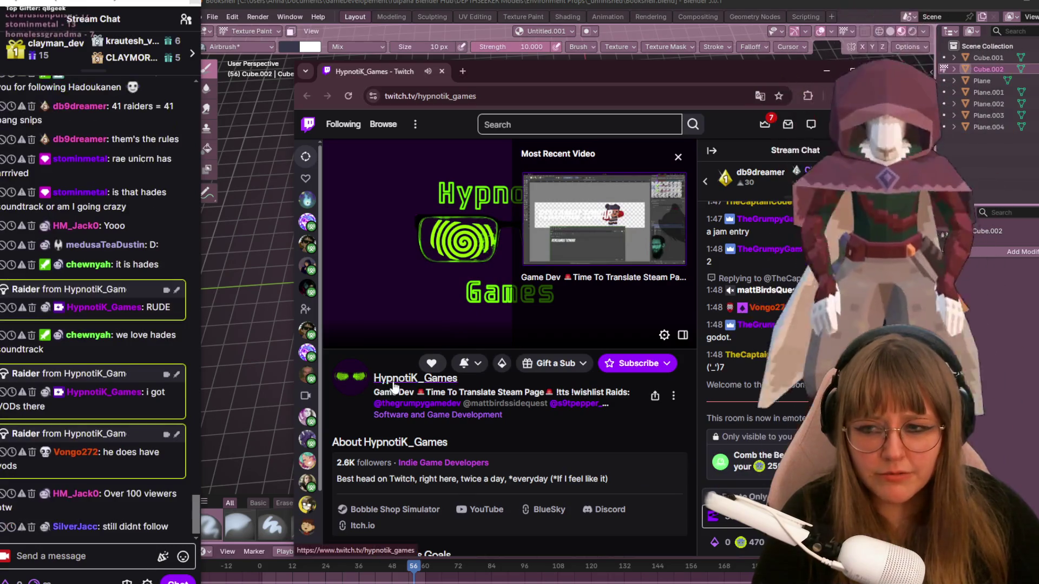
{"action": "left_click", "coordinate": [394, 385]}
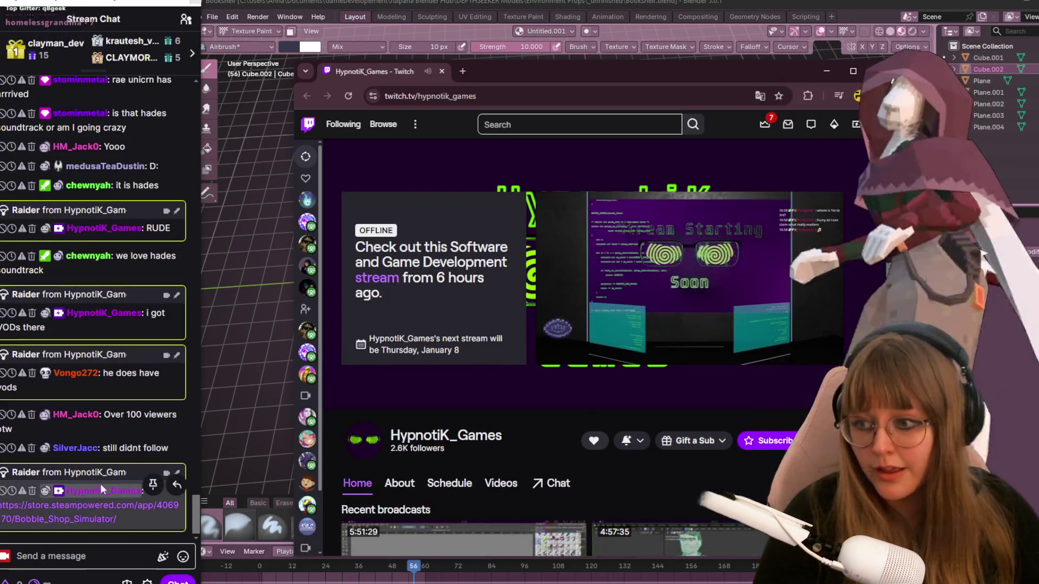
{"action": "left_click", "coordinate": [79, 507]}
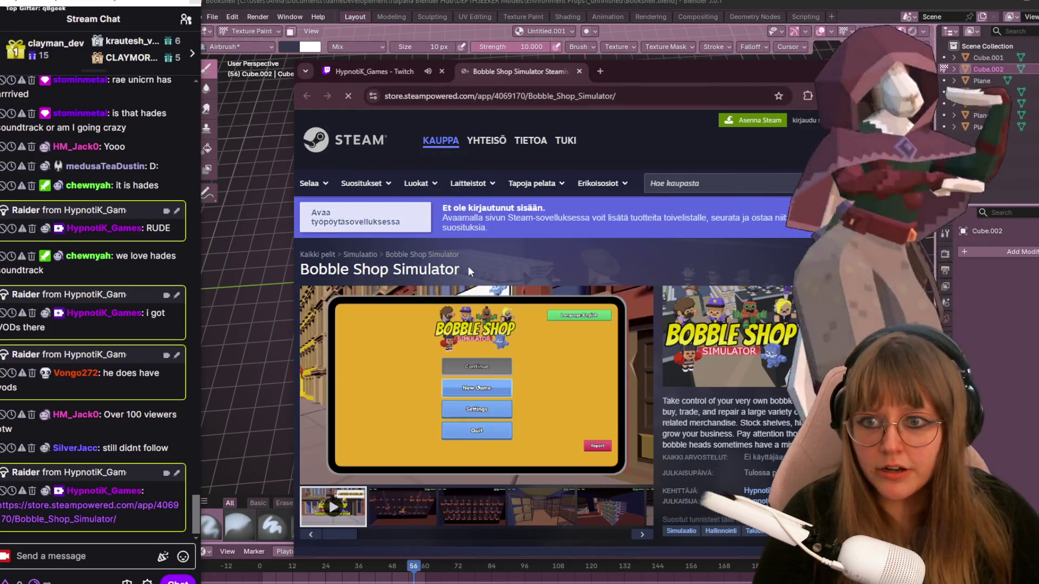
Search 'Bobble Shop Simulator' in the Steam client store and add it to the wishlist
{"action": "mouse_move", "coordinate": [469, 266]}
{"action": "left_mouse_down"}
{"action": "mouse_move", "coordinate": [342, 284]}
{"action": "mouse_move", "coordinate": [322, 269]}
{"action": "left_mouse_up"}
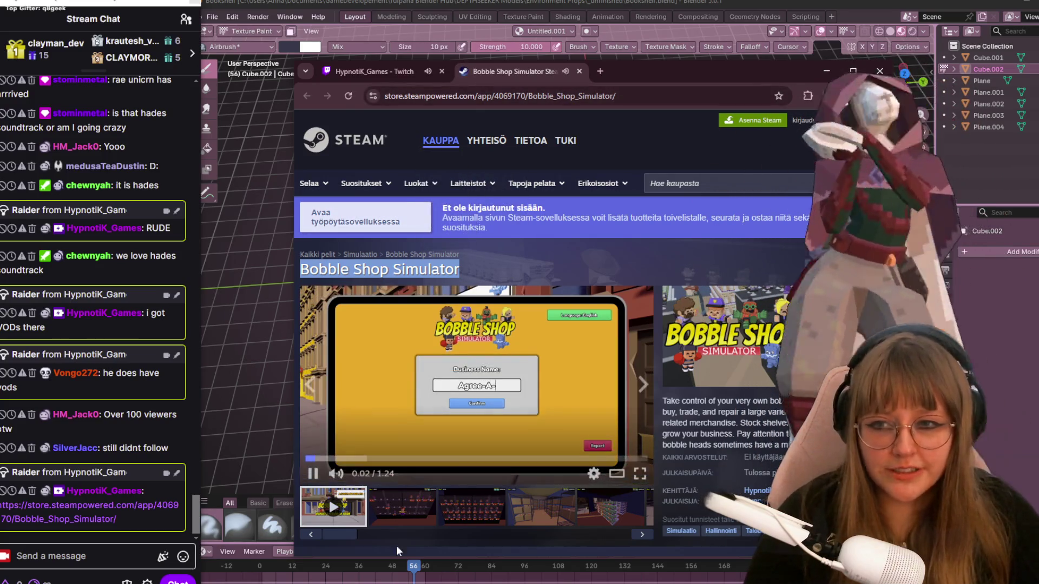
{"action": "key", "text": "alt+Tab"}
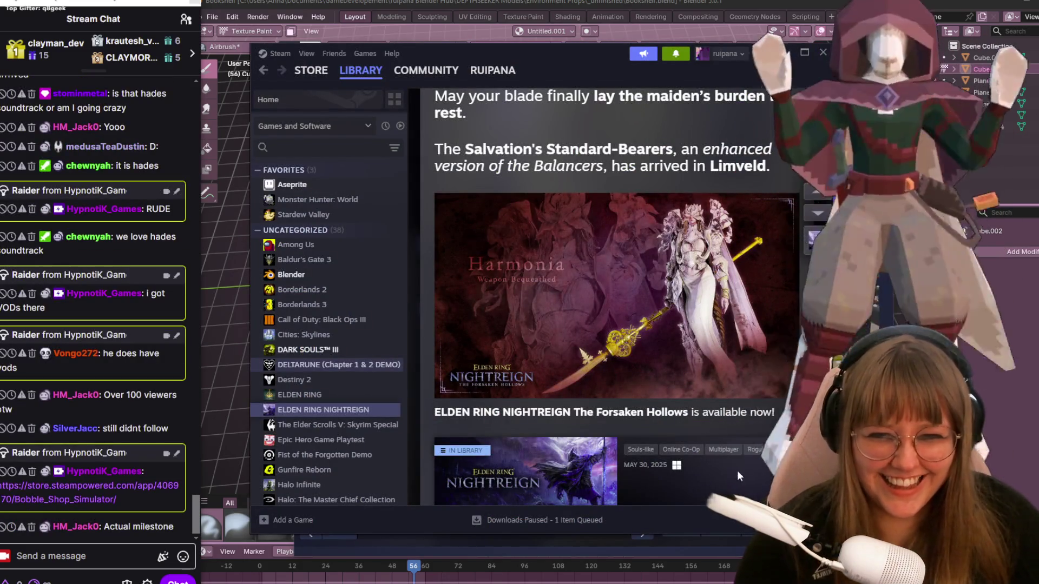
{"action": "left_click", "coordinate": [330, 72]}
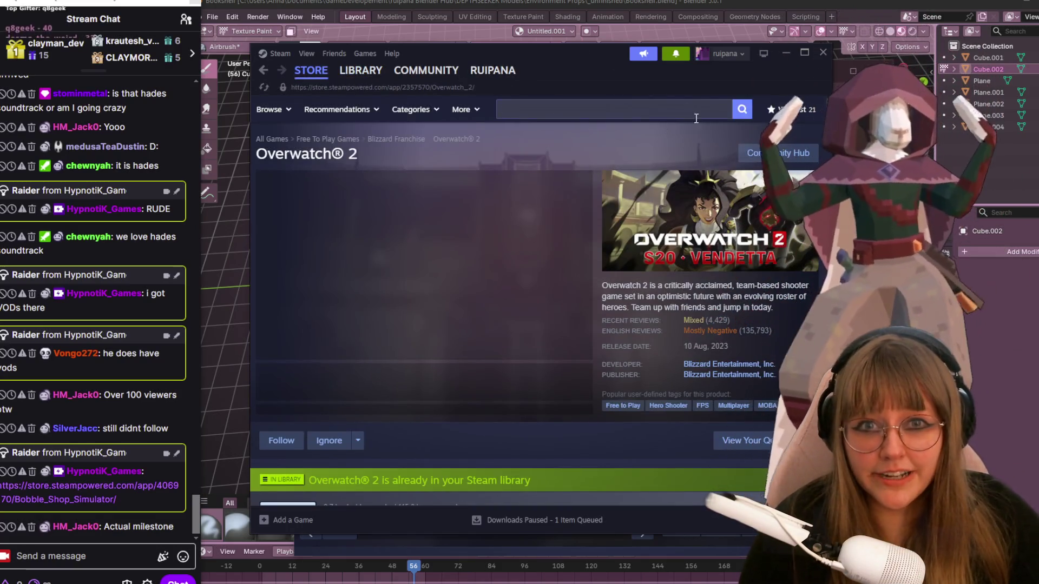
{"action": "left_click", "coordinate": [696, 114]}
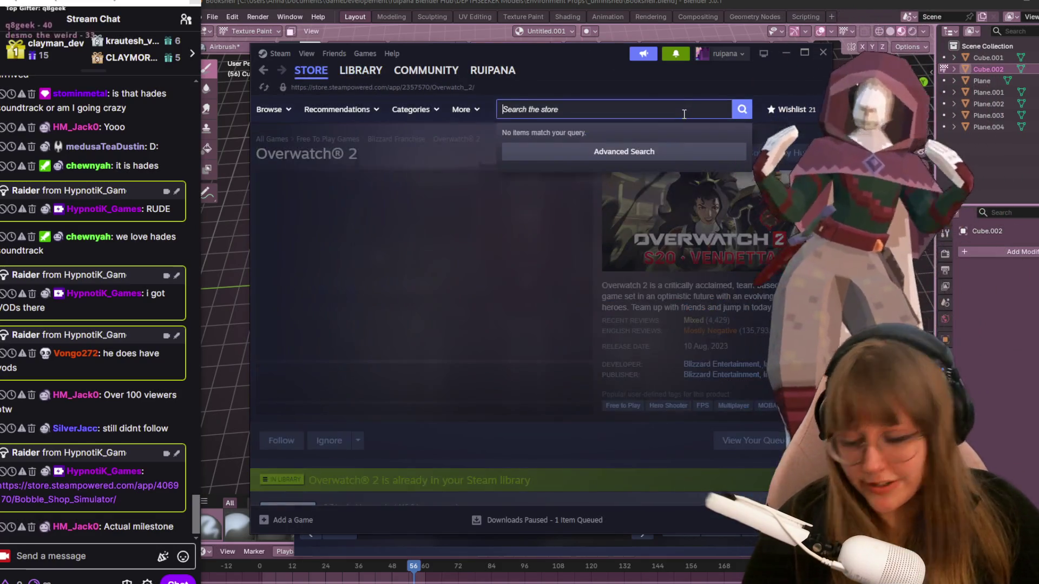
{"action": "type", "text": "Bobble Shop Simulator"}
{"action": "left_click", "coordinate": [742, 109]}
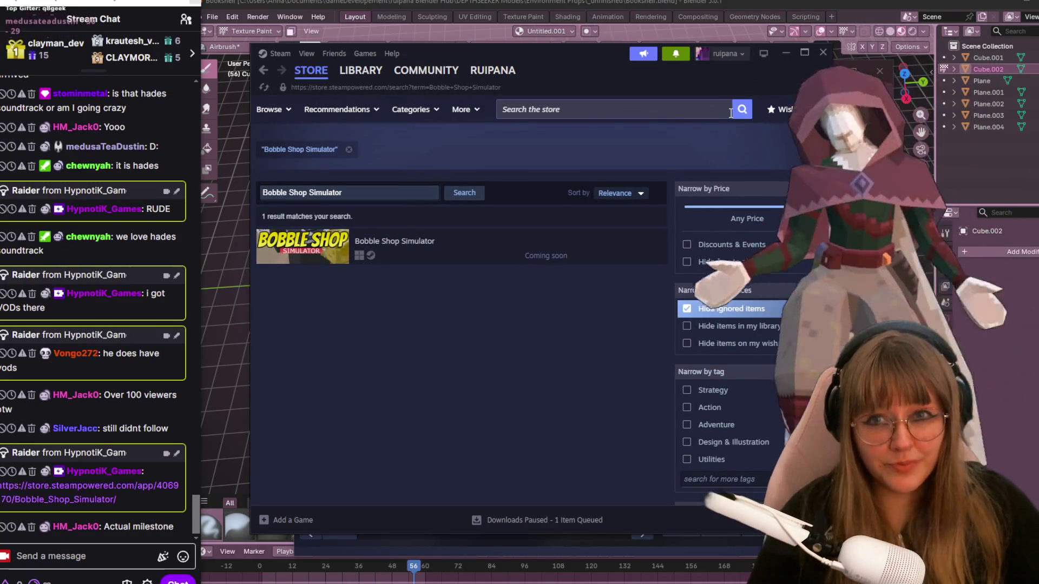
{"action": "left_click", "coordinate": [429, 253]}
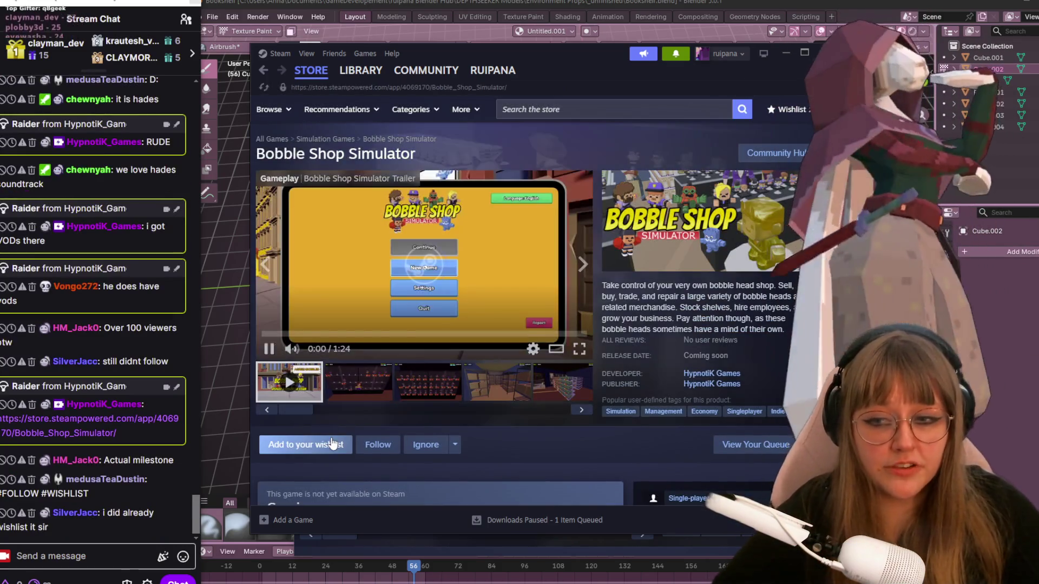
{"action": "left_click", "coordinate": [334, 443]}
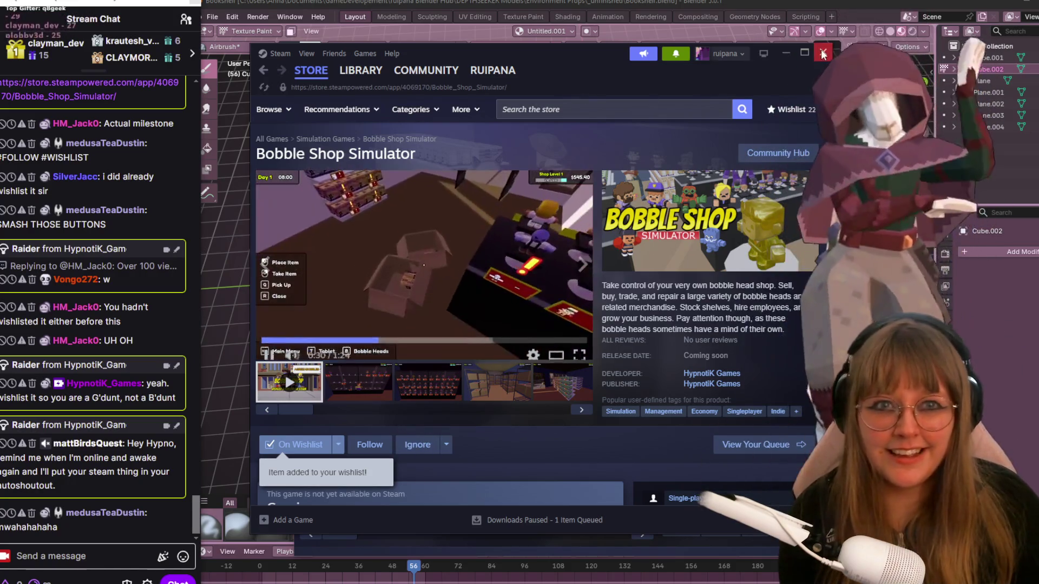
Play the third trailer on the browser store page, then close the Steam store tab
{"action": "key", "text": "alt+Tab"}
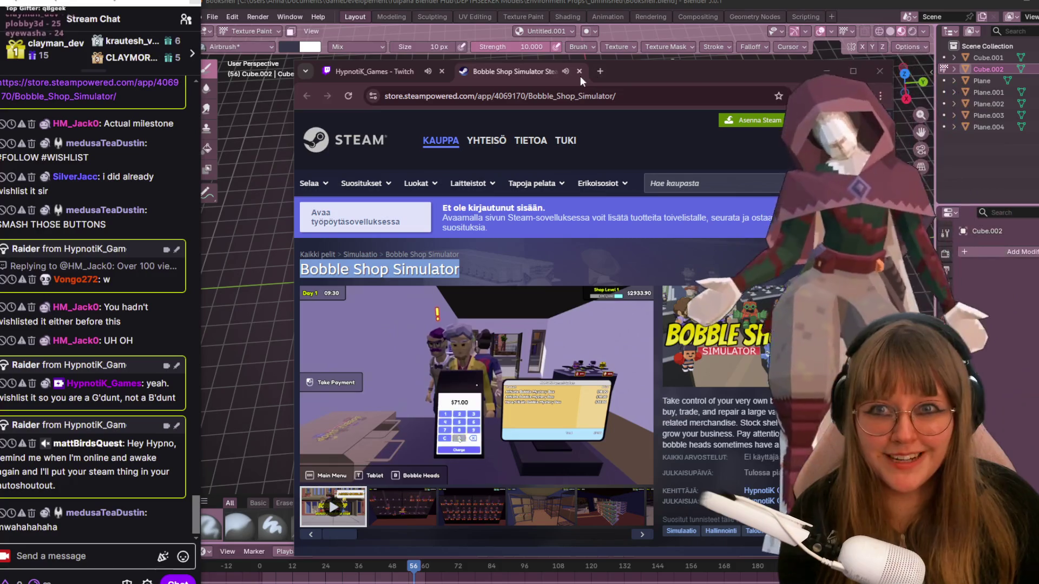
{"action": "scroll", "coordinate": [480, 358], "scroll_direction": "down", "scroll_amount": 1}
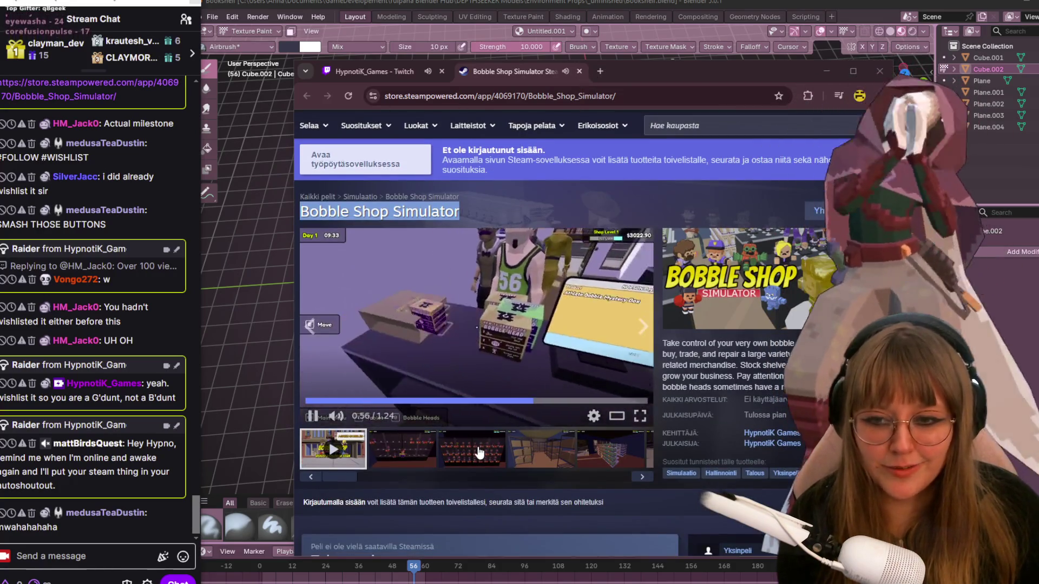
{"action": "left_click", "coordinate": [472, 448]}
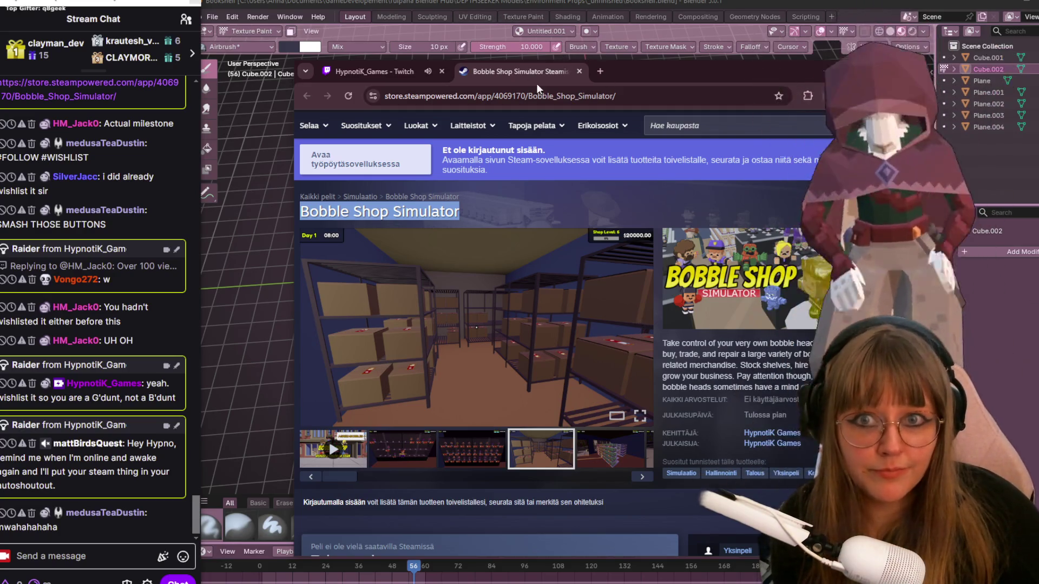
{"action": "left_click", "coordinate": [578, 71]}
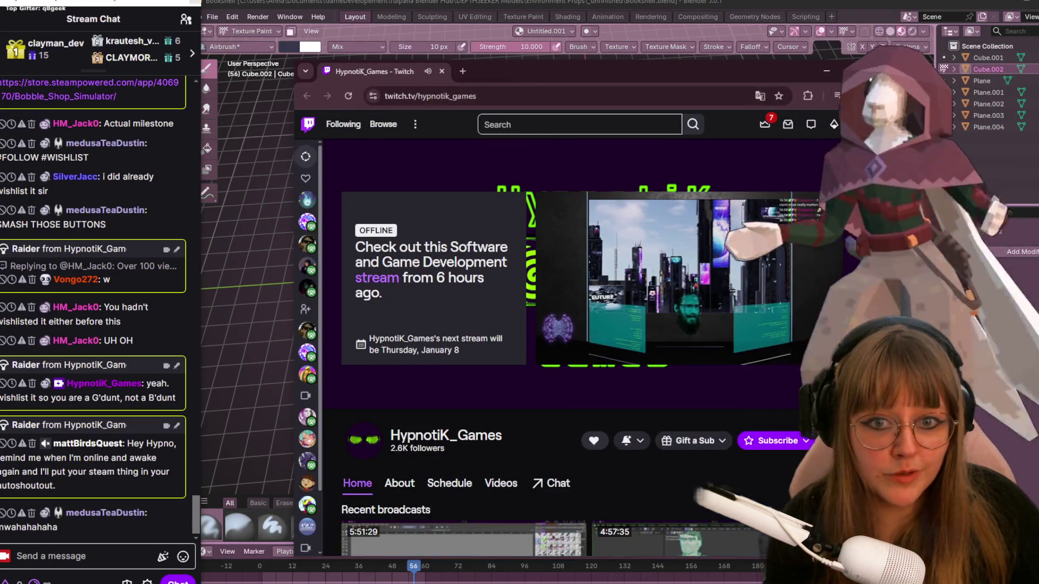
Seek the channel video forward, minimize the browser, and open the DEPTHSEEKER project in Godot
{"action": "left_click", "coordinate": [711, 337]}
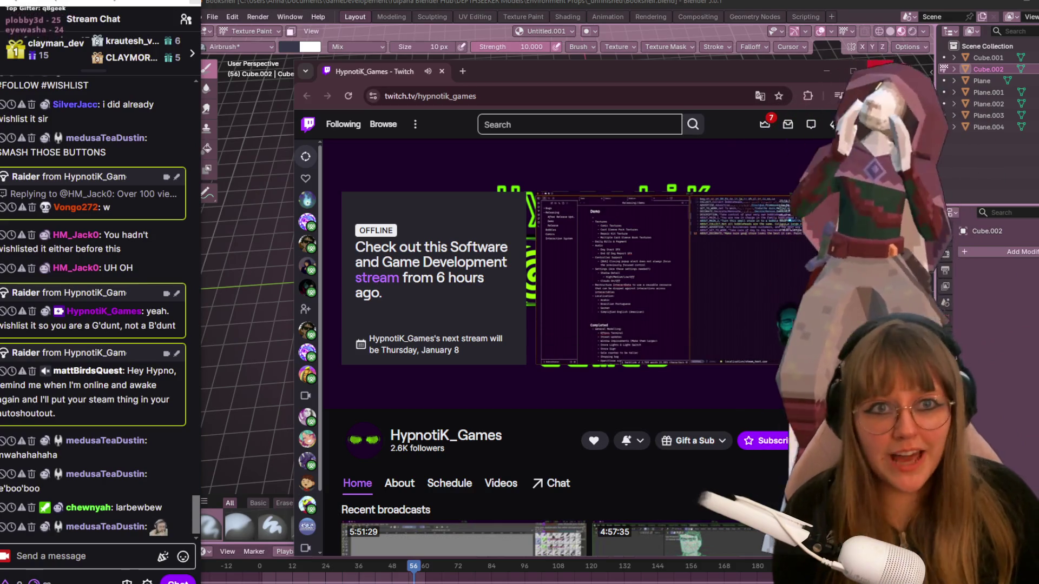
{"action": "left_click", "coordinate": [986, 62]}
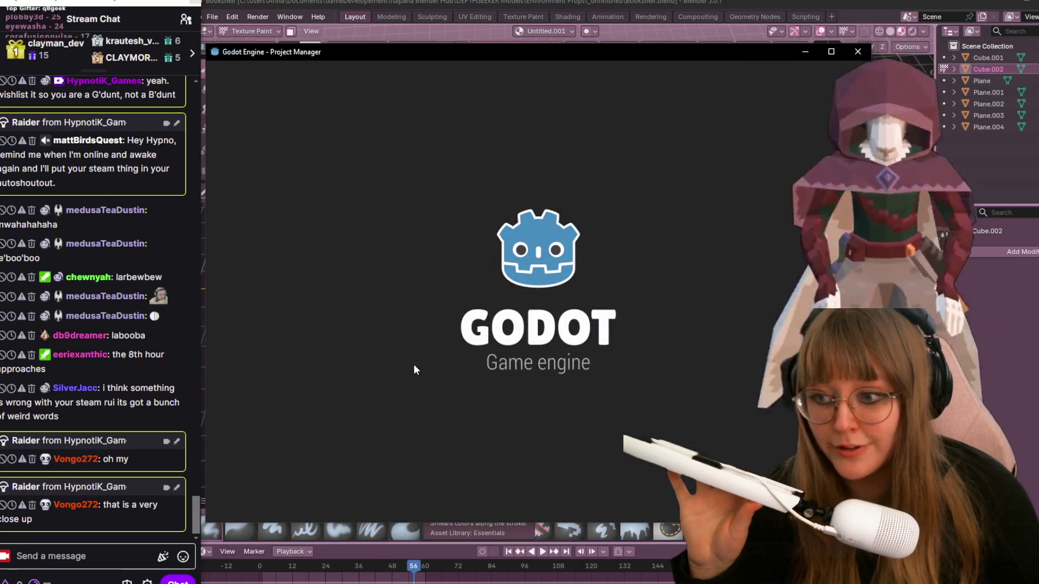
{"action": "double_click", "coordinate": [395, 152]}
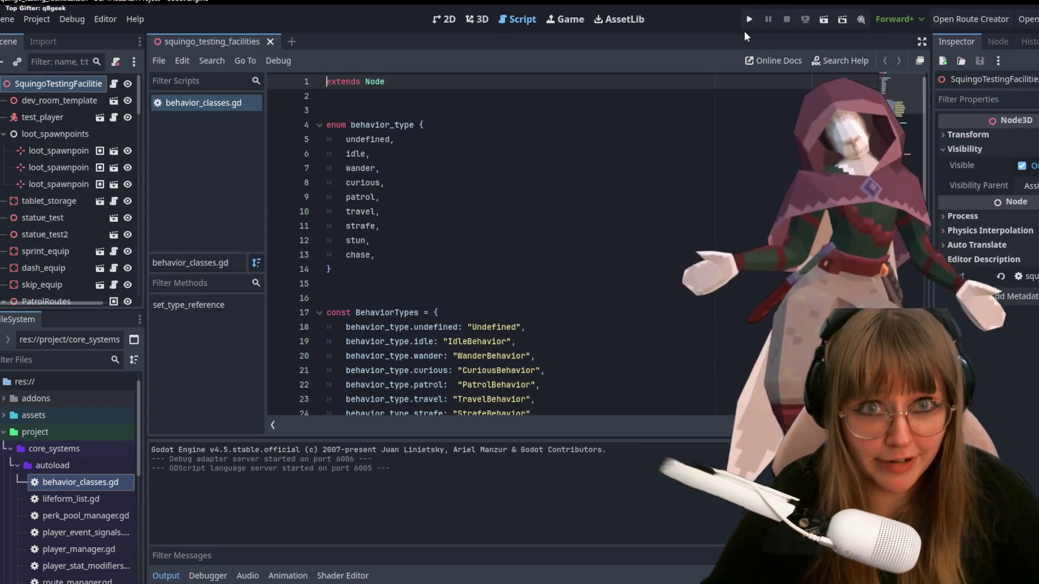
Run the DEPTHSEEKER project and pause the game with Esc to reach its menu
{"action": "left_click", "coordinate": [748, 24]}
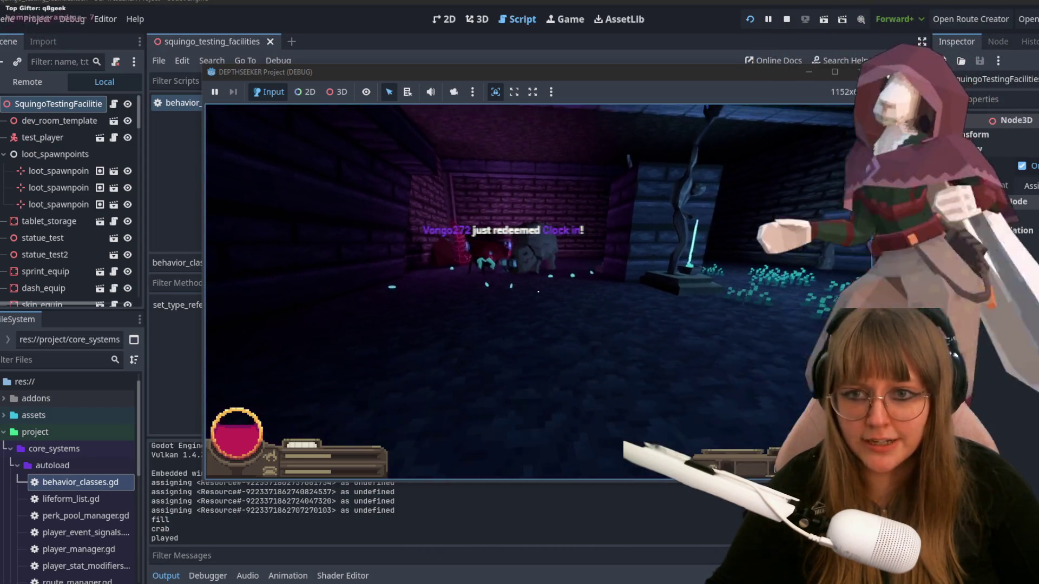
{"action": "key", "text": "Escape"}
Quit the game from its pause menu to end the test run
{"action": "left_click", "coordinate": [551, 314]}
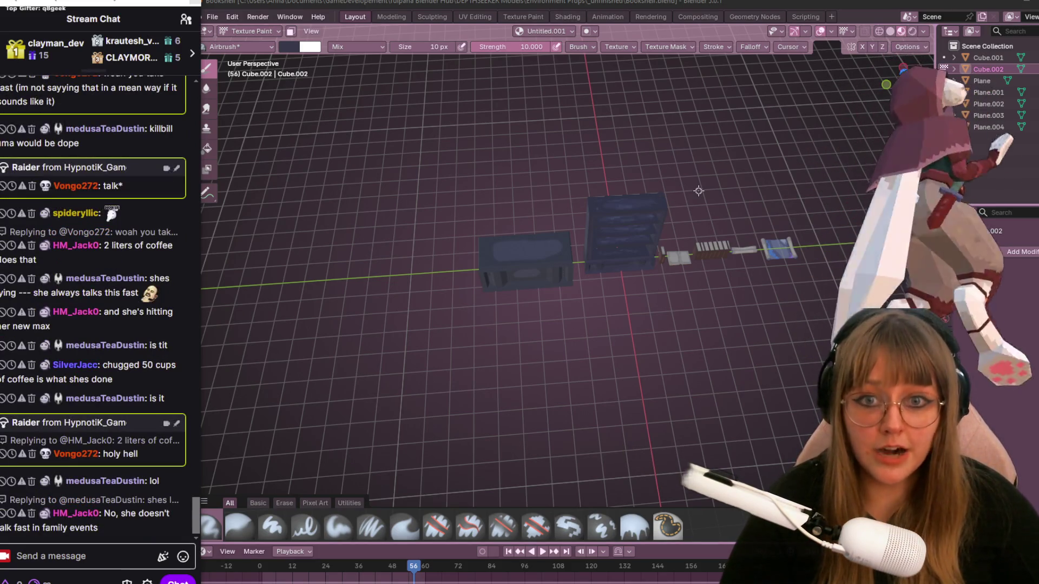
Orbit the view around the row of props to a steeper angle on the crate and bookshelf
{"action": "middle_click_drag", "start_coordinate": [699, 191], "coordinate": [279, 469]}
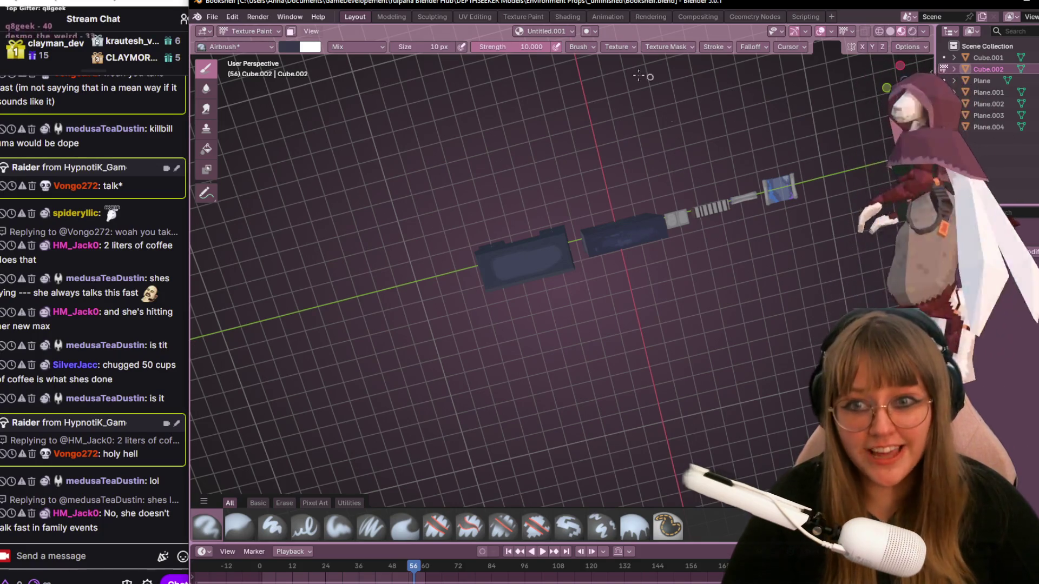
{"action": "middle_click_drag", "start_coordinate": [529, 375], "coordinate": [579, 333]}
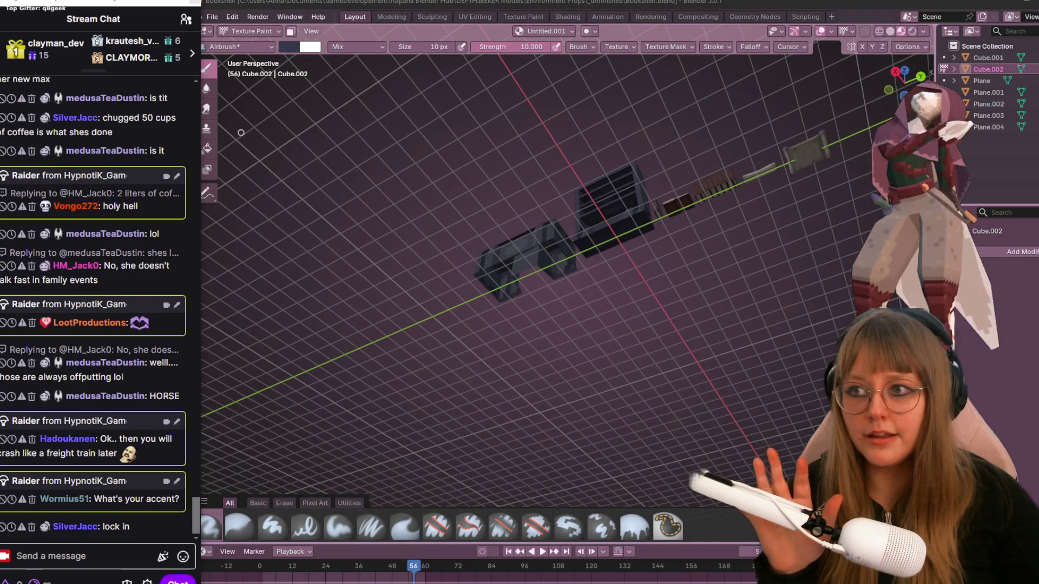
{"action": "scroll", "coordinate": [136, 503], "scroll_direction": "up", "scroll_amount": 2}
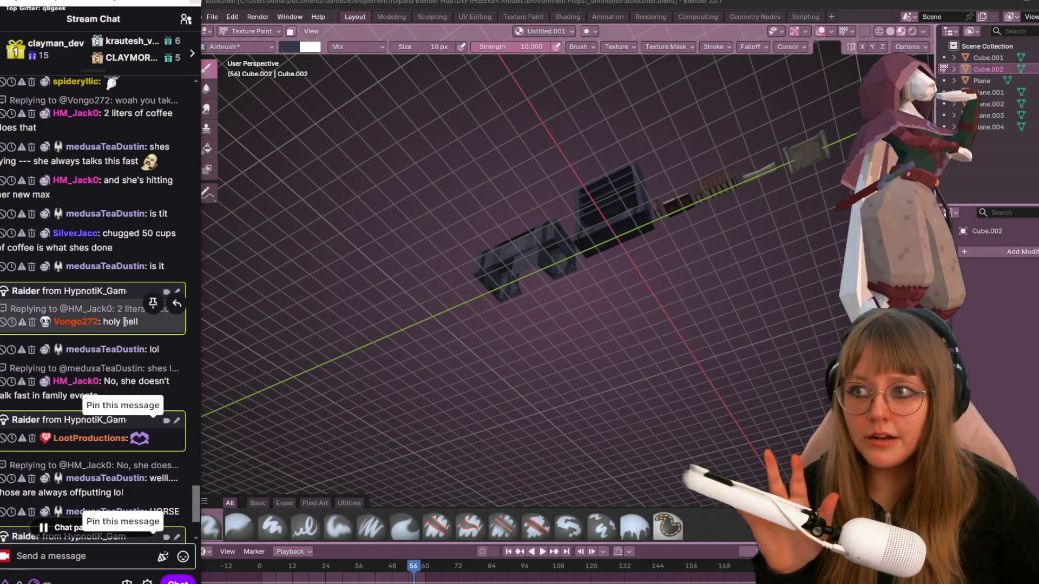
{"action": "scroll", "coordinate": [125, 322], "scroll_direction": "down", "scroll_amount": 2}
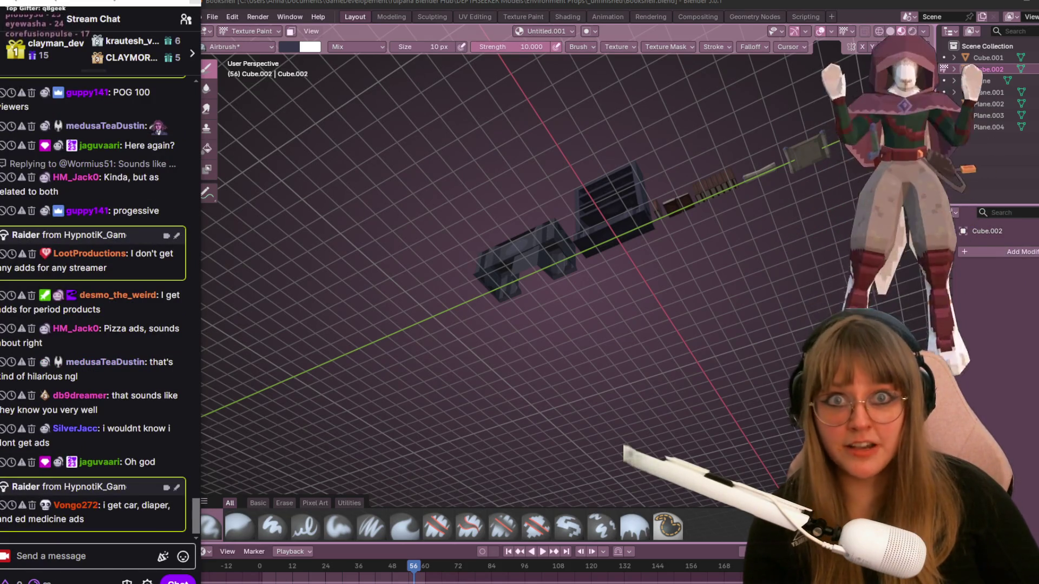
{"action": "mouse_move", "coordinate": [508, 325]}
{"action": "middle_mouse_down"}
{"action": "mouse_move", "coordinate": [516, 221]}
{"action": "mouse_move", "coordinate": [475, 290]}
{"action": "mouse_move", "coordinate": [636, 389]}
{"action": "mouse_move", "coordinate": [677, 266]}
{"action": "middle_mouse_up"}
Zoom in and switch to Right Orthographic view of the props
{"action": "scroll", "coordinate": [516, 222], "scroll_direction": "up", "scroll_amount": 3}
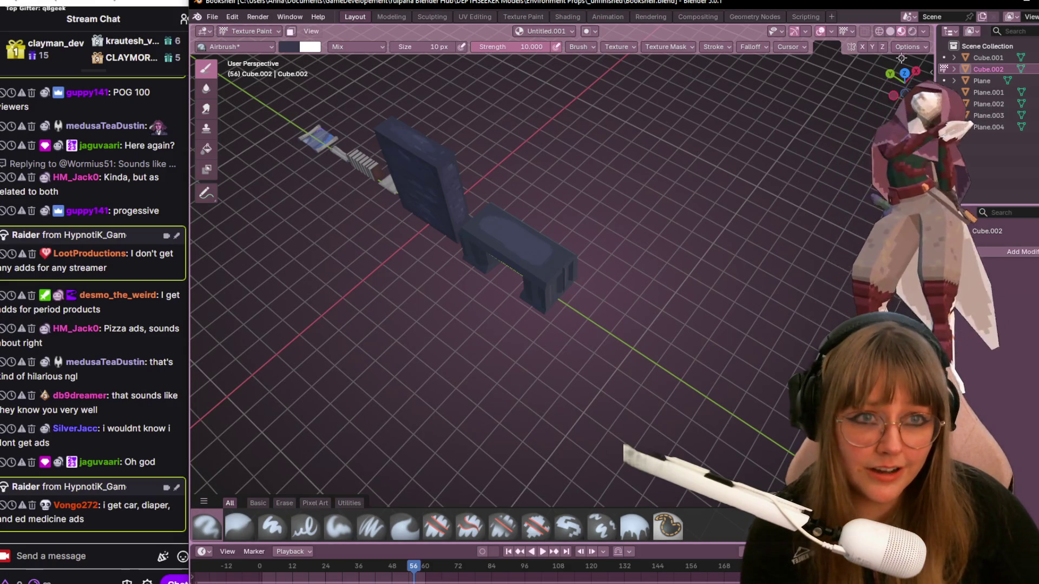
{"action": "left_click", "coordinate": [916, 71]}
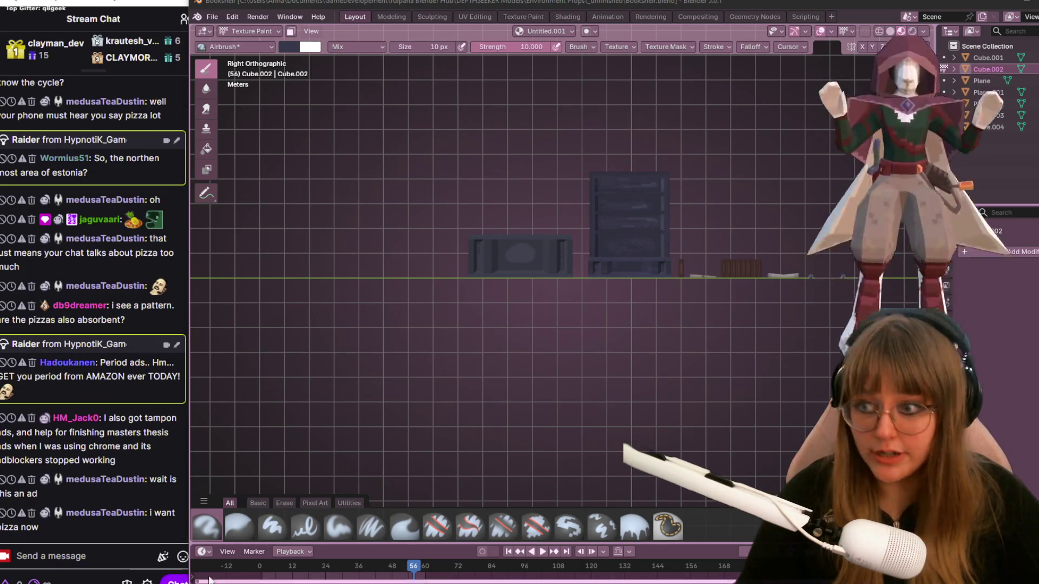
Send !discord in the Twitch stream chat to get the Discord invite link
{"action": "left_click", "coordinate": [104, 556]}
{"action": "type", "text": "!discord"}
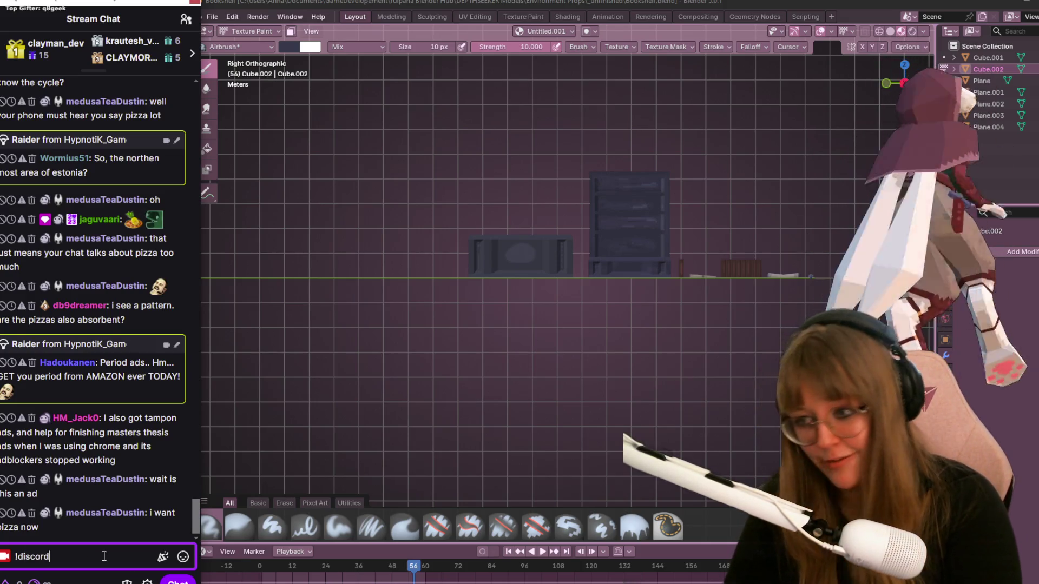
{"action": "key", "text": "Return"}
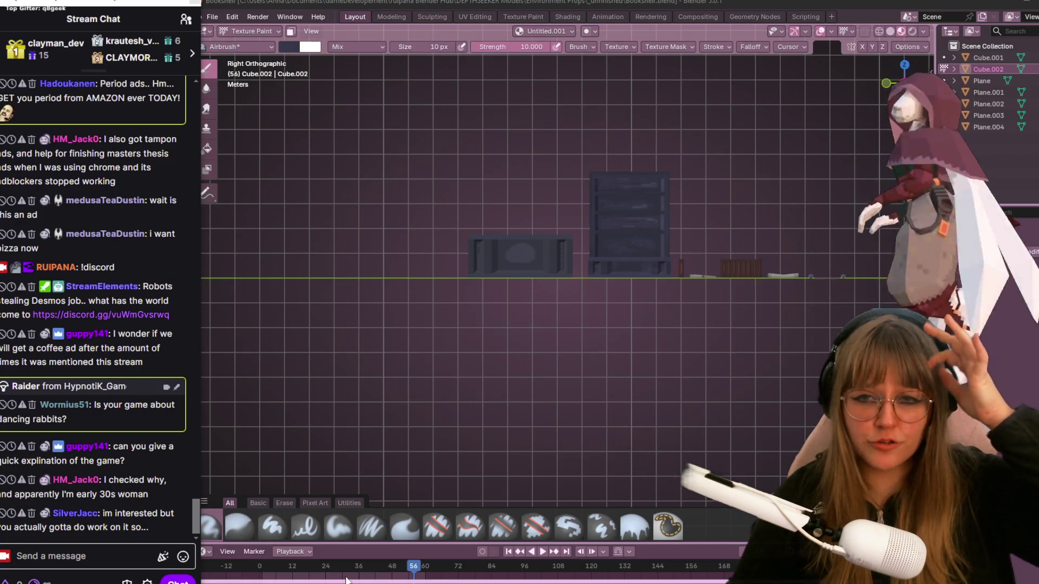
{"action": "scroll", "coordinate": [421, 188], "scroll_direction": "up", "scroll_amount": 7}
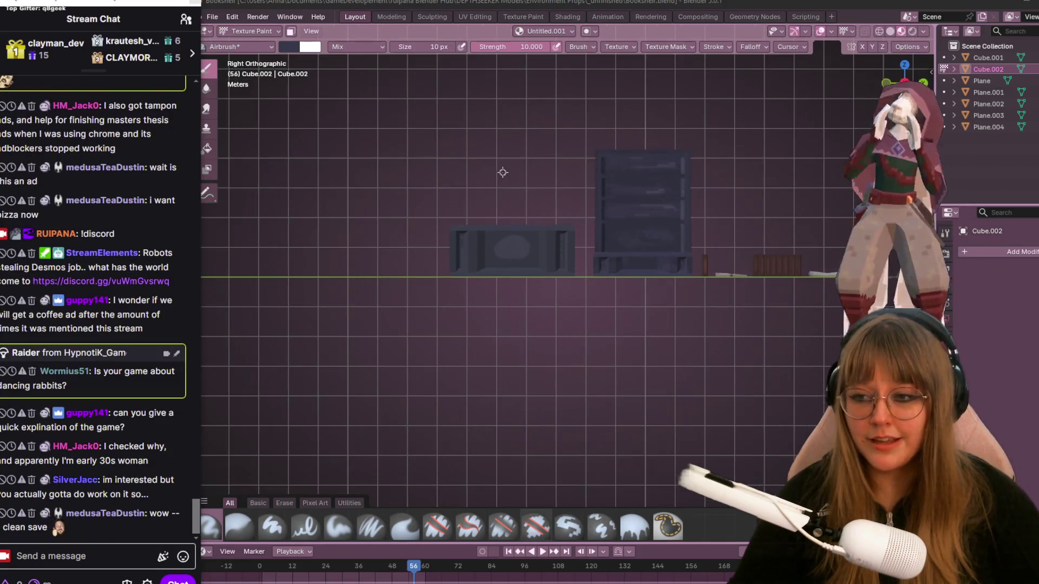
Zoom and pan to frame the crate, then show the Texture Paint workspace with Untitled.001
{"action": "scroll", "coordinate": [538, 195], "scroll_direction": "up", "scroll_amount": 1}
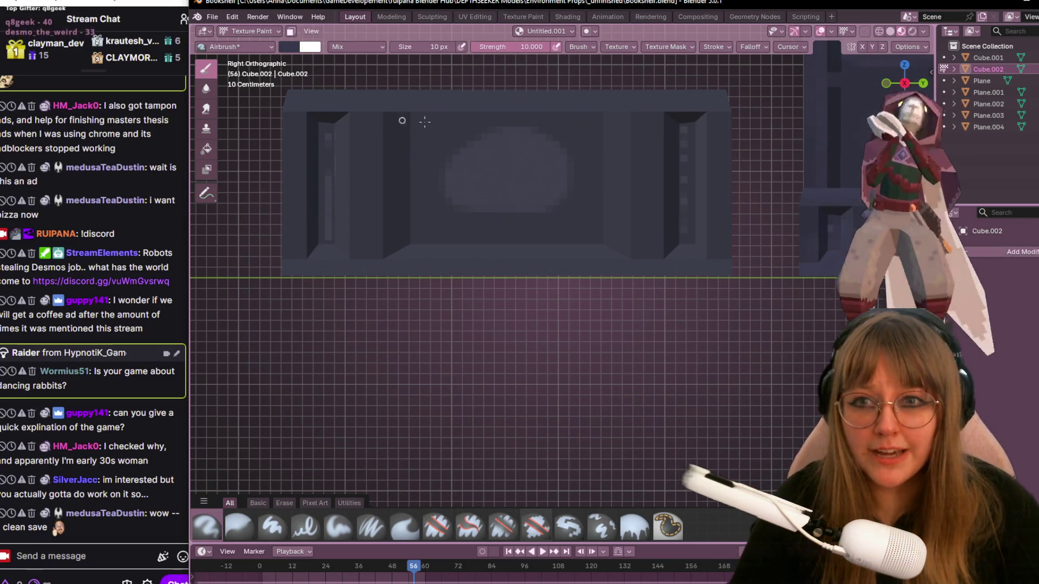
{"action": "middle_click_drag", "start_coordinate": [425, 121], "coordinate": [446, 129], "text": "shift"}
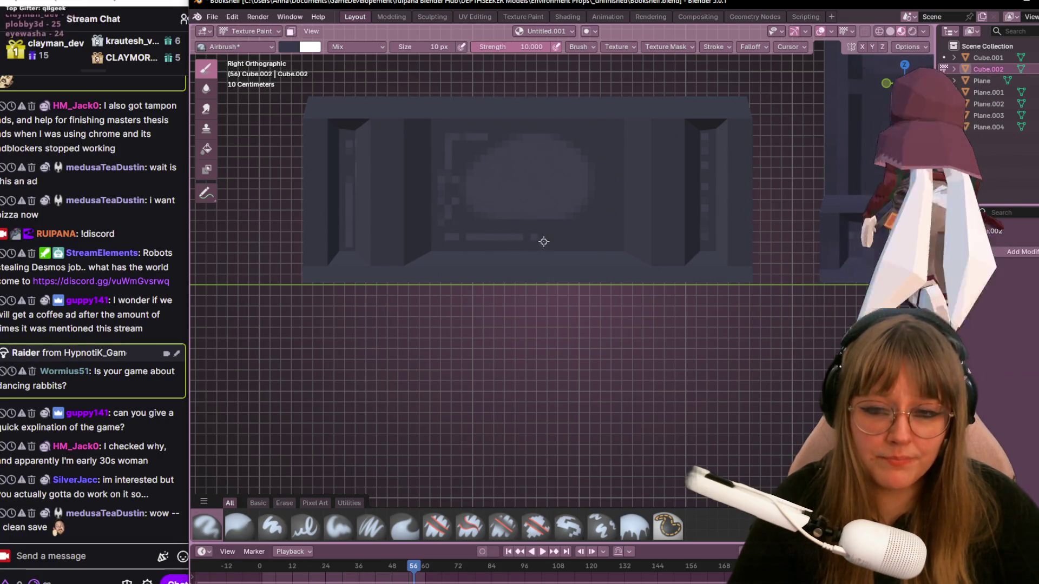
{"action": "left_click", "coordinate": [475, 17]}
{"action": "left_click", "coordinate": [524, 17]}
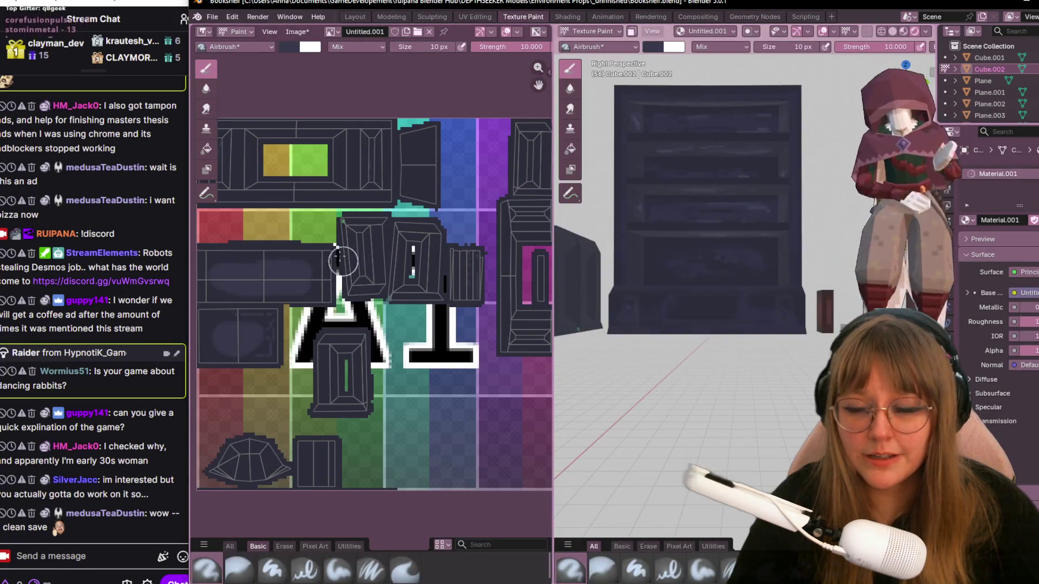
Set the Airbrush brush size to 2 px
{"action": "middle_click_drag", "start_coordinate": [336, 259], "coordinate": [394, 195]}
{"action": "left_click", "coordinate": [440, 45]}
{"action": "type", "text": "2"}
{"action": "key", "text": "Return"}
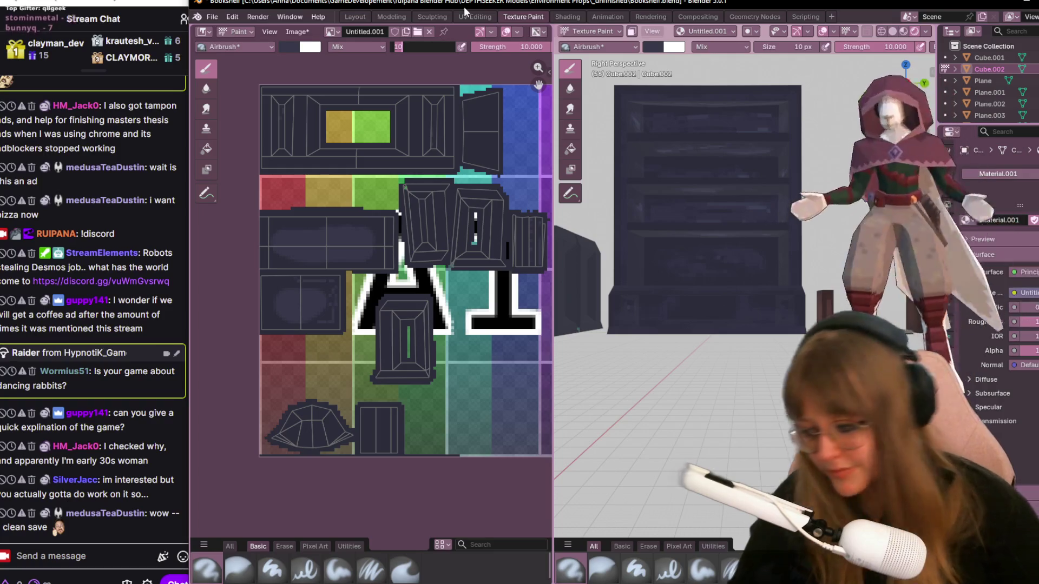
Zoom and pan the texture until the dark purple panel island's pixels are visible up close
{"action": "scroll", "coordinate": [380, 291], "scroll_direction": "up", "scroll_amount": 2}
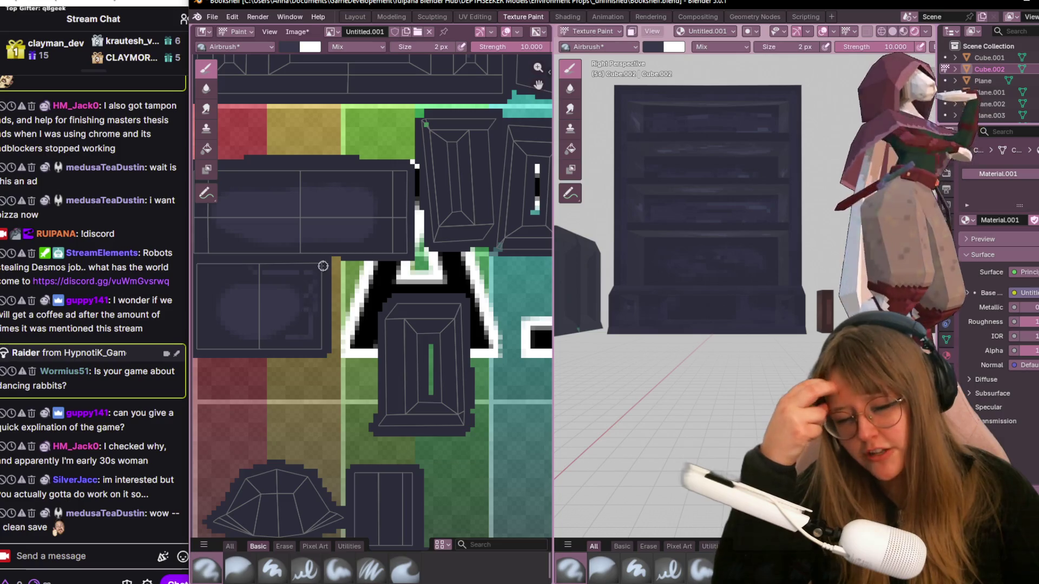
{"action": "scroll", "coordinate": [382, 165], "scroll_direction": "up", "scroll_amount": 1}
{"action": "middle_click_drag", "start_coordinate": [382, 165], "coordinate": [410, 255]}
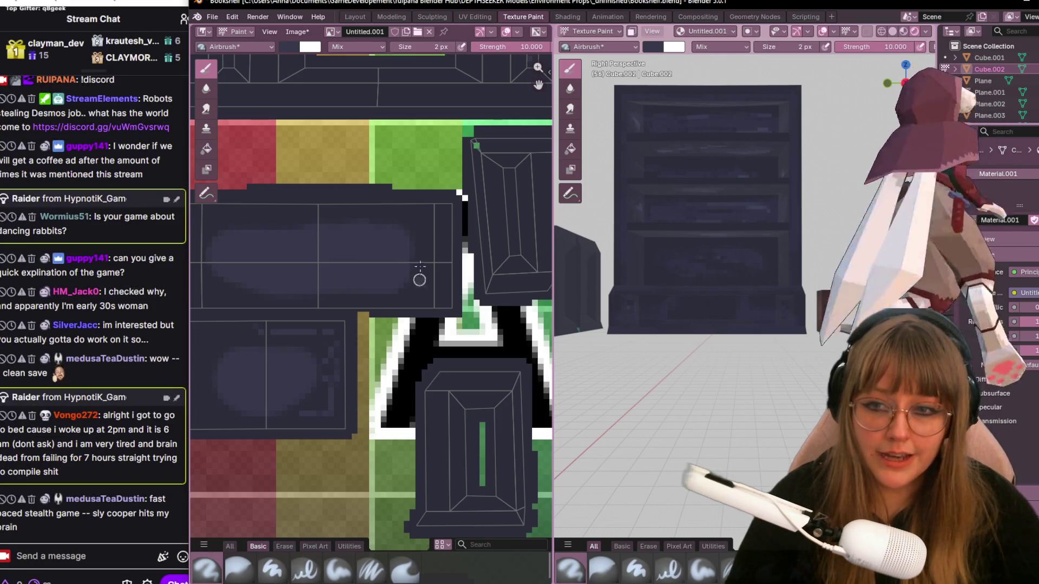
{"action": "scroll", "coordinate": [421, 209], "scroll_direction": "up", "scroll_amount": 1}
{"action": "mouse_move", "coordinate": [420, 209]}
{"action": "middle_mouse_down"}
{"action": "mouse_move", "coordinate": [446, 148]}
{"action": "mouse_move", "coordinate": [506, 257]}
{"action": "middle_mouse_up"}
{"action": "scroll", "coordinate": [446, 148], "scroll_direction": "up", "scroll_amount": 1}
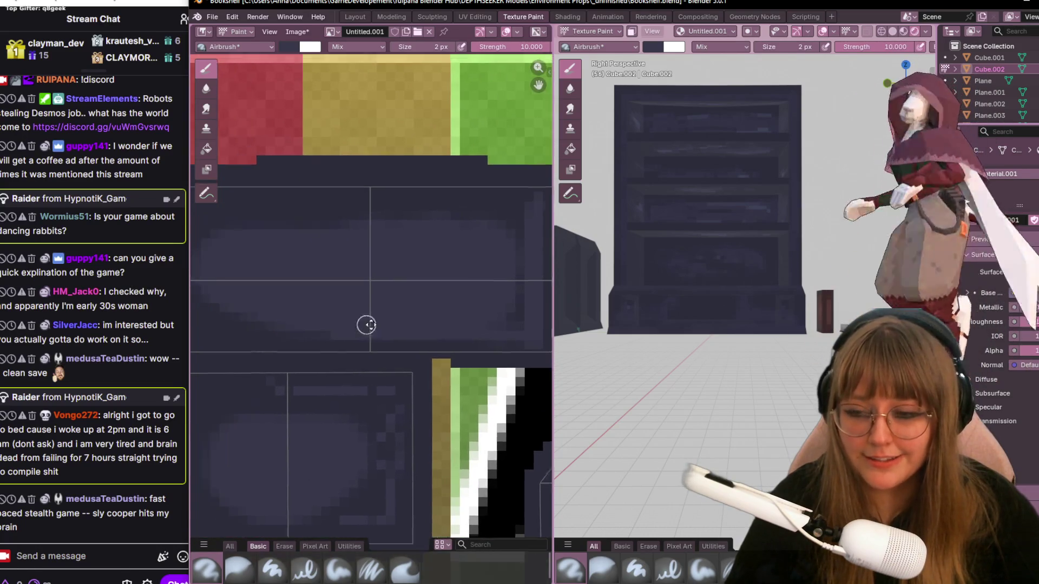
{"action": "scroll", "coordinate": [507, 321], "scroll_direction": "down", "scroll_amount": 1}
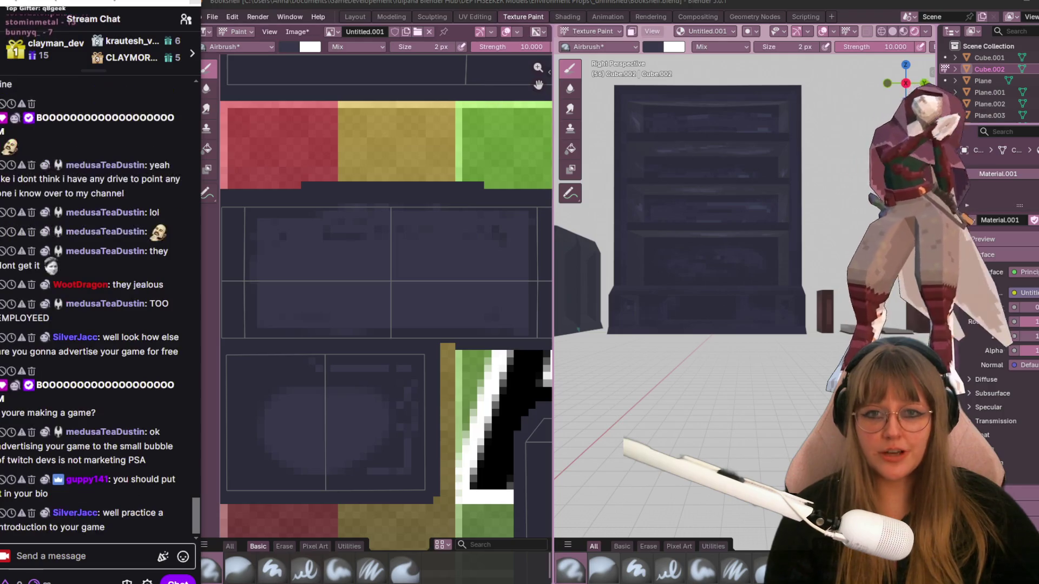
Test a white paint dab on the panel texture, then undo it
{"action": "scroll", "coordinate": [358, 303], "scroll_direction": "down", "scroll_amount": 1}
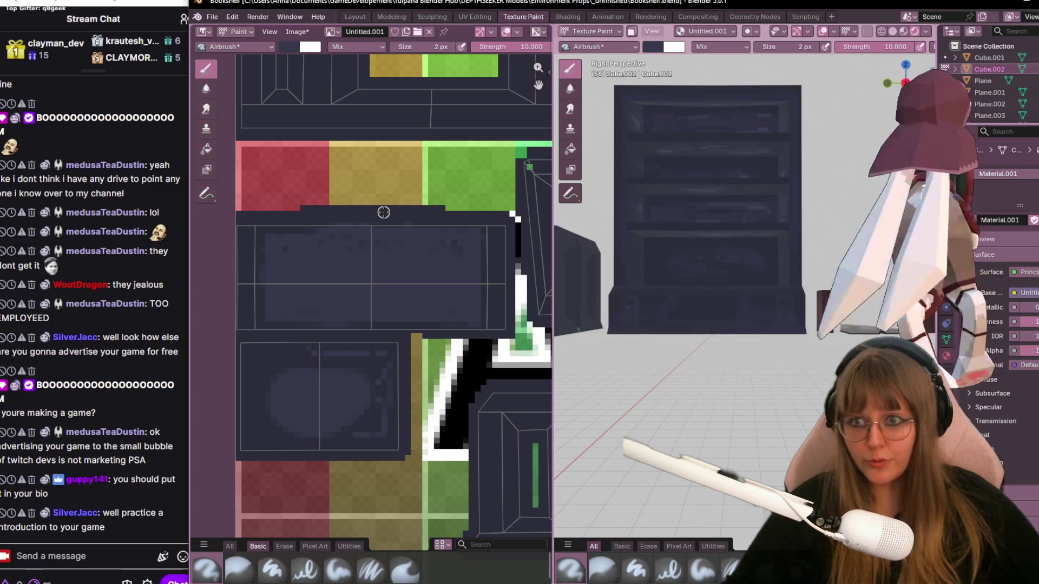
{"action": "left_click", "coordinate": [401, 211]}
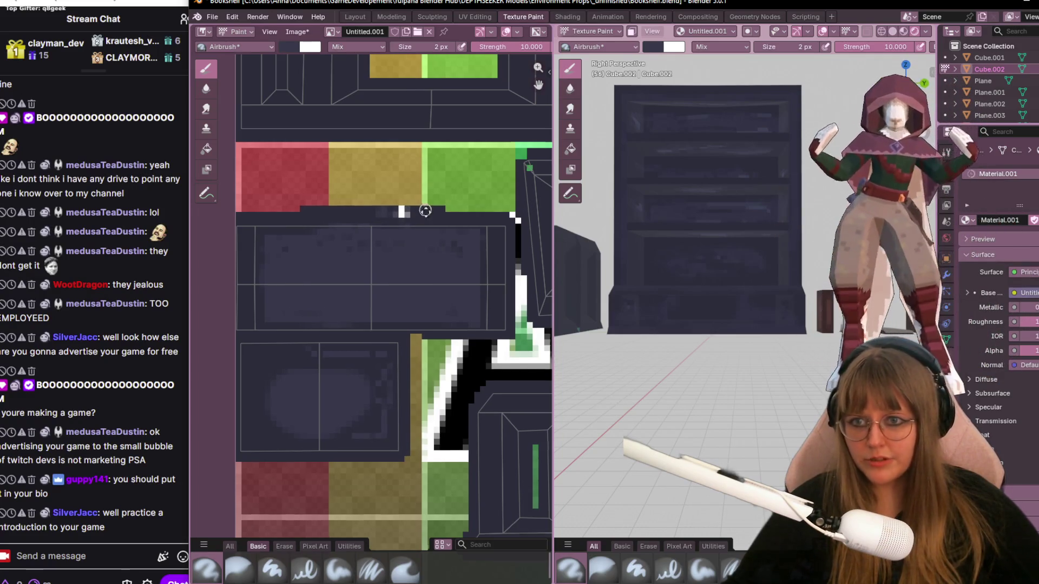
{"action": "key", "text": "ctrl+z"}
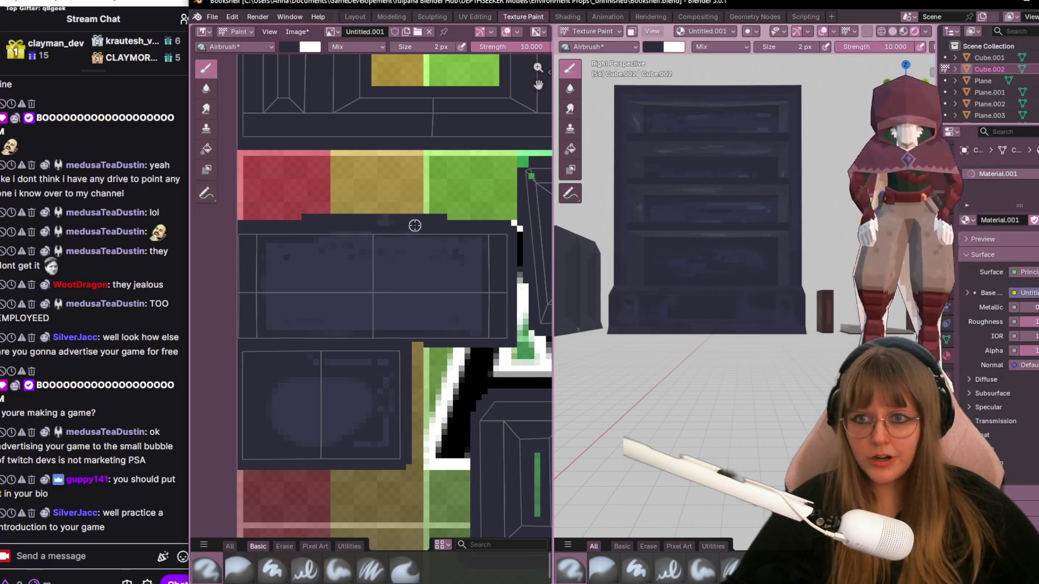
Orbit the 3D view to show the crate from above and shift the texture to its left edge
{"action": "scroll", "coordinate": [415, 226], "scroll_direction": "up", "scroll_amount": 1}
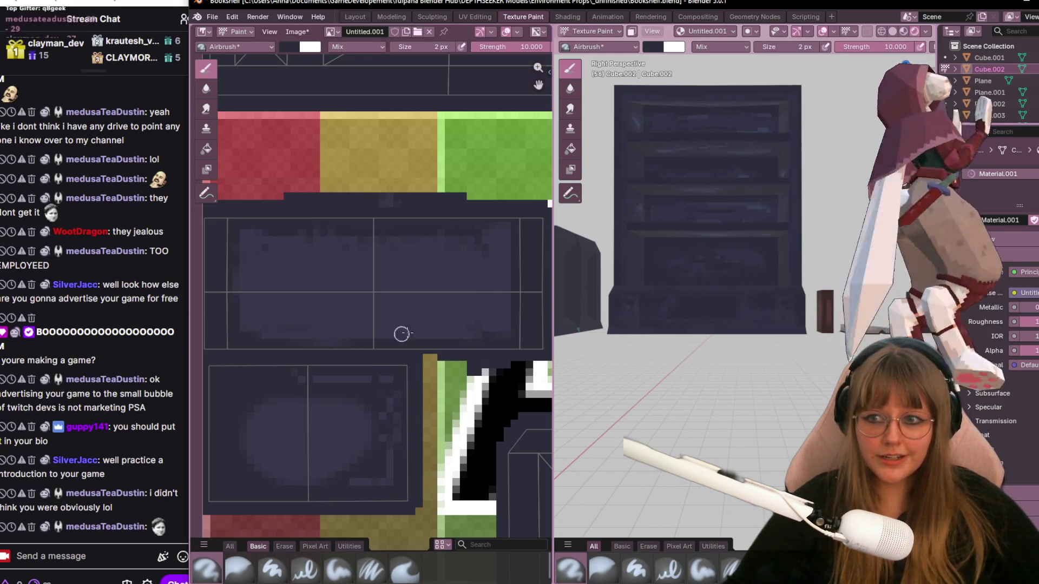
{"action": "middle_click_drag", "start_coordinate": [509, 331], "coordinate": [483, 307]}
{"action": "mouse_move", "coordinate": [666, 243]}
{"action": "middle_mouse_down"}
{"action": "mouse_move", "coordinate": [690, 260]}
{"action": "mouse_move", "coordinate": [712, 241]}
{"action": "middle_mouse_up"}
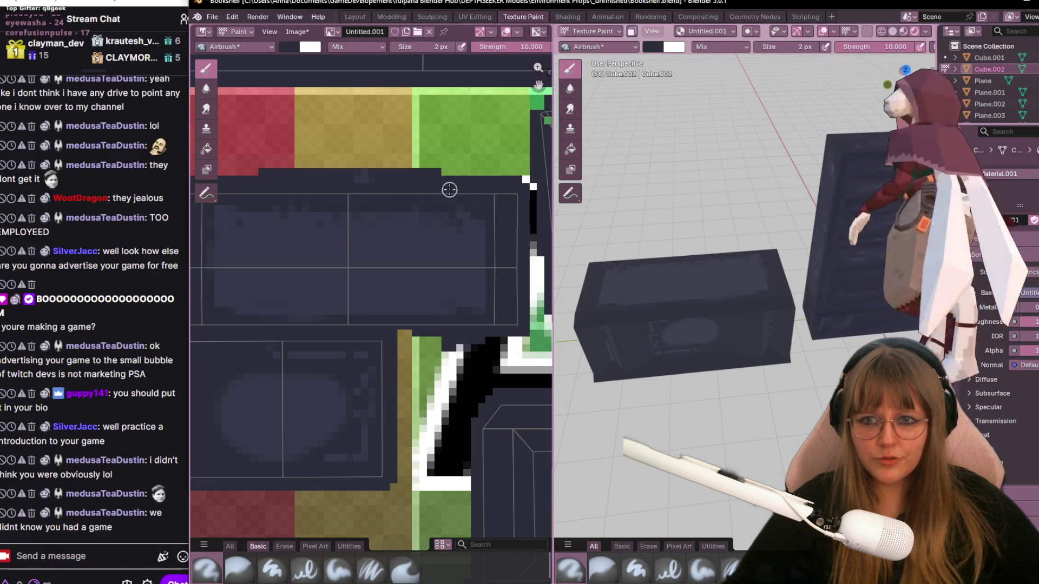
{"action": "middle_click_drag", "start_coordinate": [252, 232], "coordinate": [371, 251]}
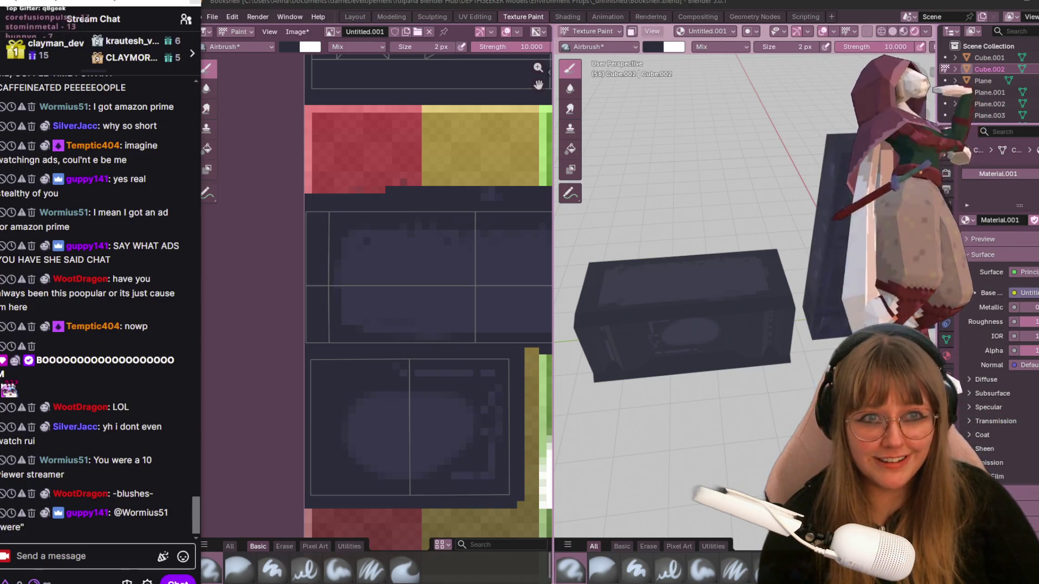
Switch to Right Orthographic view of the crate with numpad 3
{"action": "key", "text": "KP_3"}
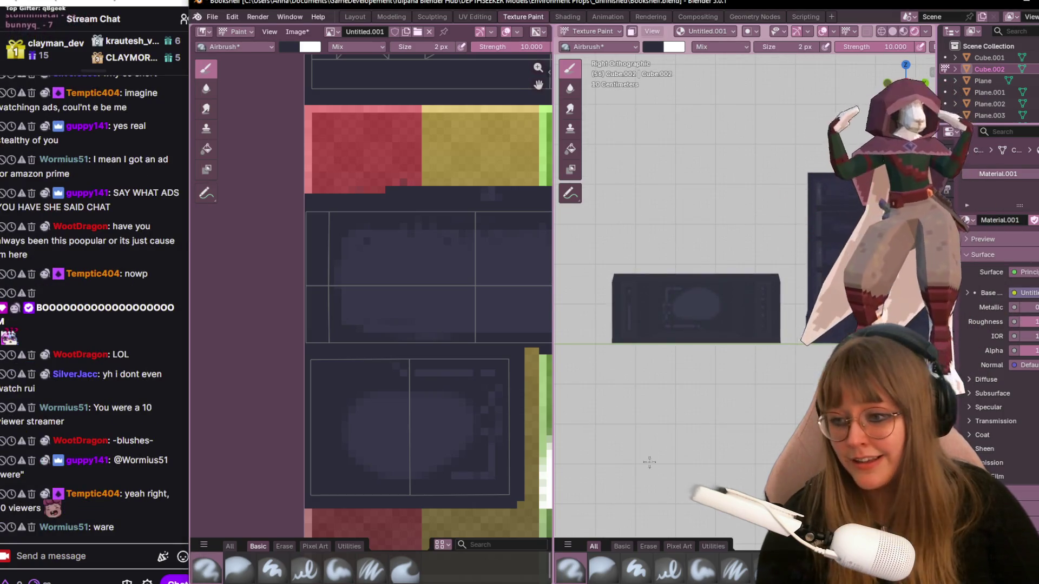
Bring the lower crate islands into view and restore the lighter painted details on its side
{"action": "scroll", "coordinate": [495, 400], "scroll_direction": "down", "scroll_amount": 3}
{"action": "scroll", "coordinate": [448, 348], "scroll_direction": "up", "scroll_amount": 1}
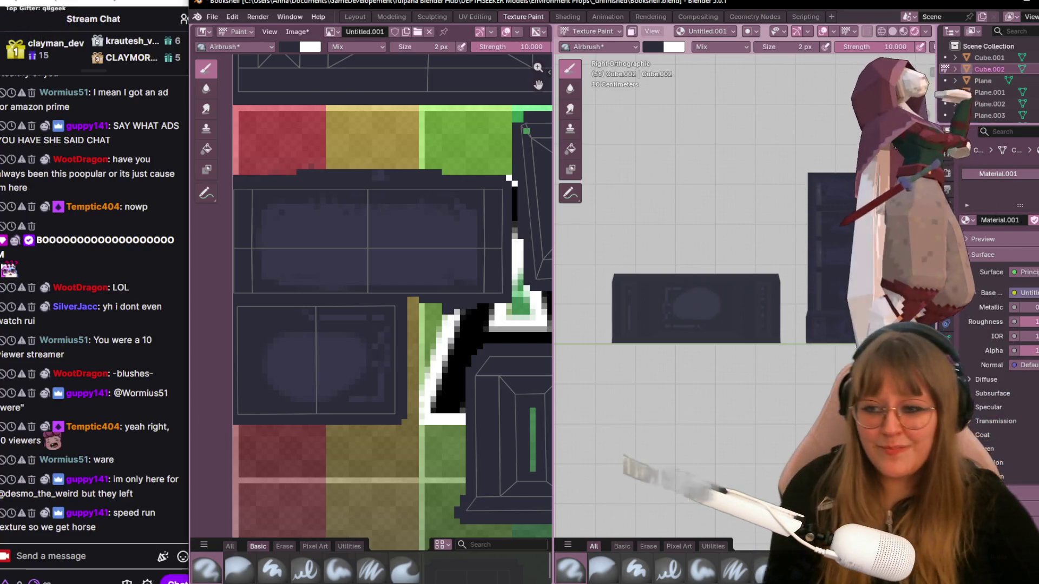
{"action": "scroll", "coordinate": [310, 269], "scroll_direction": "up", "scroll_amount": 2}
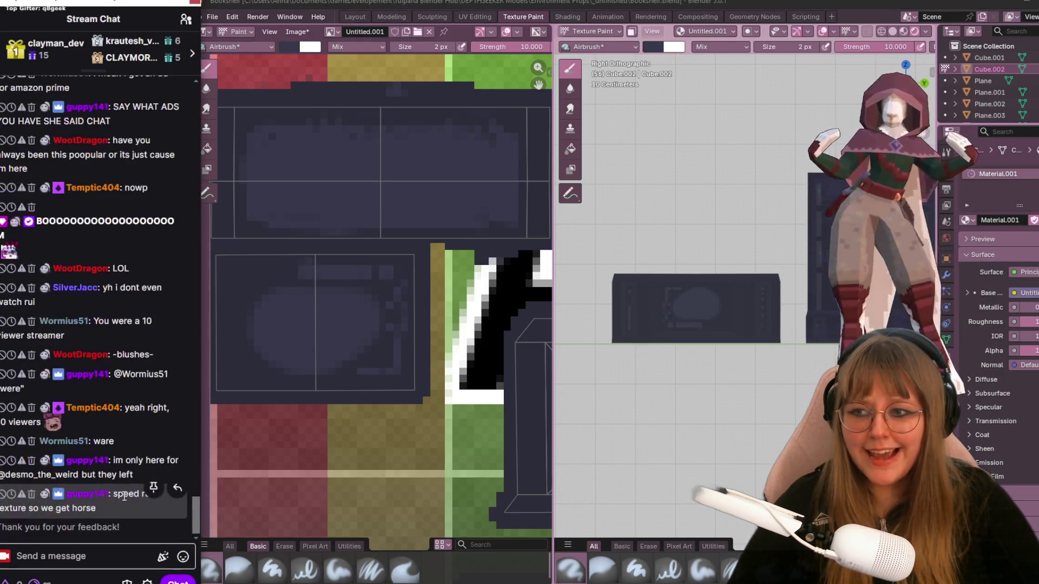
{"action": "middle_click_drag", "start_coordinate": [375, 270], "coordinate": [393, 228]}
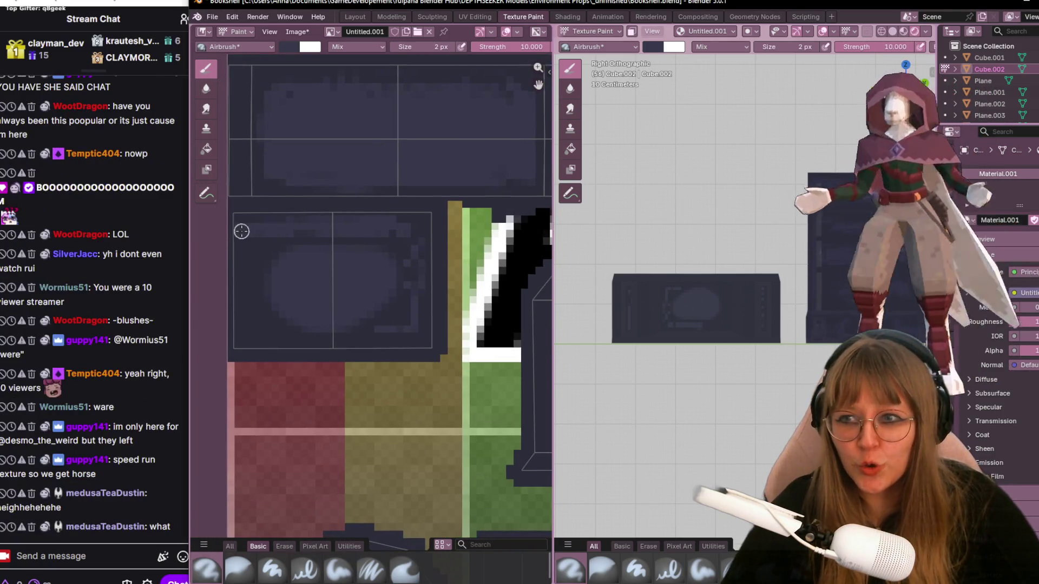
{"action": "key", "text": "ctrl+z"}
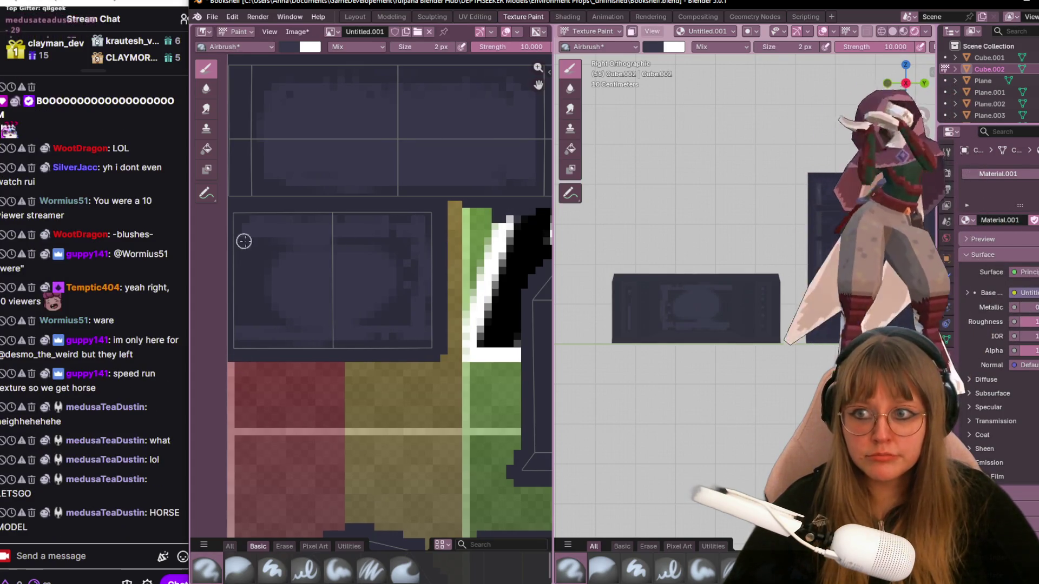
{"action": "mouse_move", "coordinate": [353, 264]}
{"action": "middle_mouse_down"}
{"action": "mouse_move", "coordinate": [325, 287]}
{"action": "mouse_move", "coordinate": [362, 242]}
{"action": "middle_mouse_up"}
Airbrush a dark stroke down the left side of the black-and-white island
{"action": "middle_click_drag", "start_coordinate": [352, 290], "coordinate": [266, 245]}
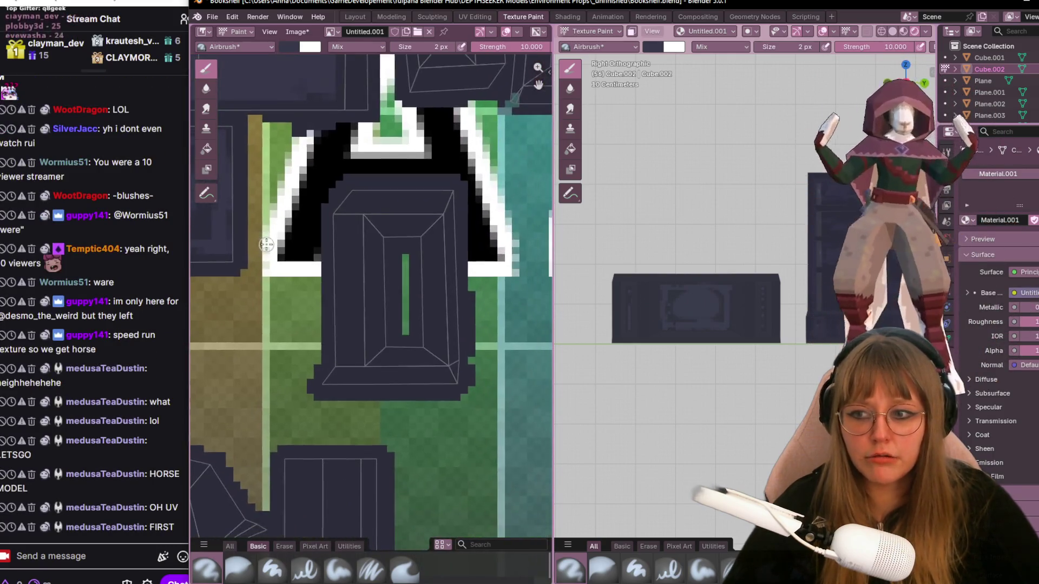
{"action": "scroll", "coordinate": [266, 245], "scroll_direction": "down", "scroll_amount": 1}
{"action": "left_click_drag", "start_coordinate": [356, 243], "coordinate": [356, 329]}
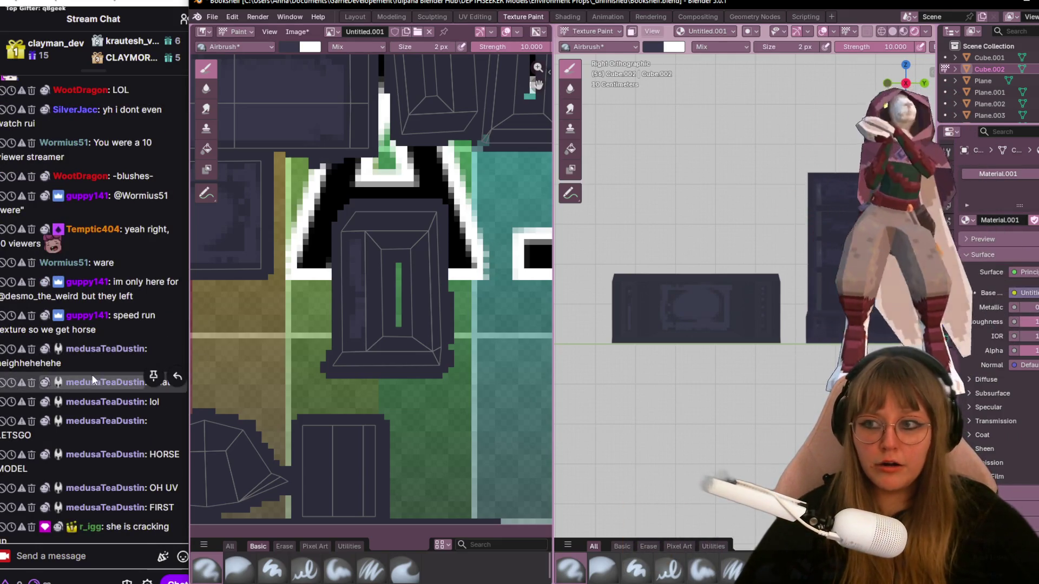
Shift the texture view to the lower islands and approve the held Twitch chat message
{"action": "scroll", "coordinate": [92, 375], "scroll_direction": "down", "scroll_amount": 1}
{"action": "scroll", "coordinate": [121, 380], "scroll_direction": "down", "scroll_amount": 3}
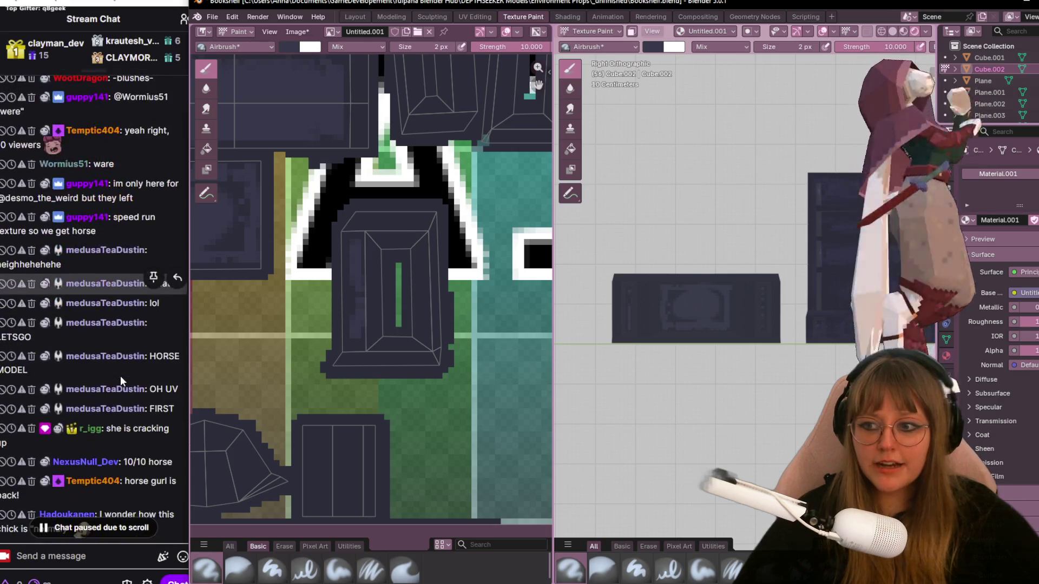
{"action": "mouse_move", "coordinate": [342, 319]}
{"action": "middle_mouse_down"}
{"action": "mouse_move", "coordinate": [450, 339]}
{"action": "mouse_move", "coordinate": [433, 262]}
{"action": "middle_mouse_up"}
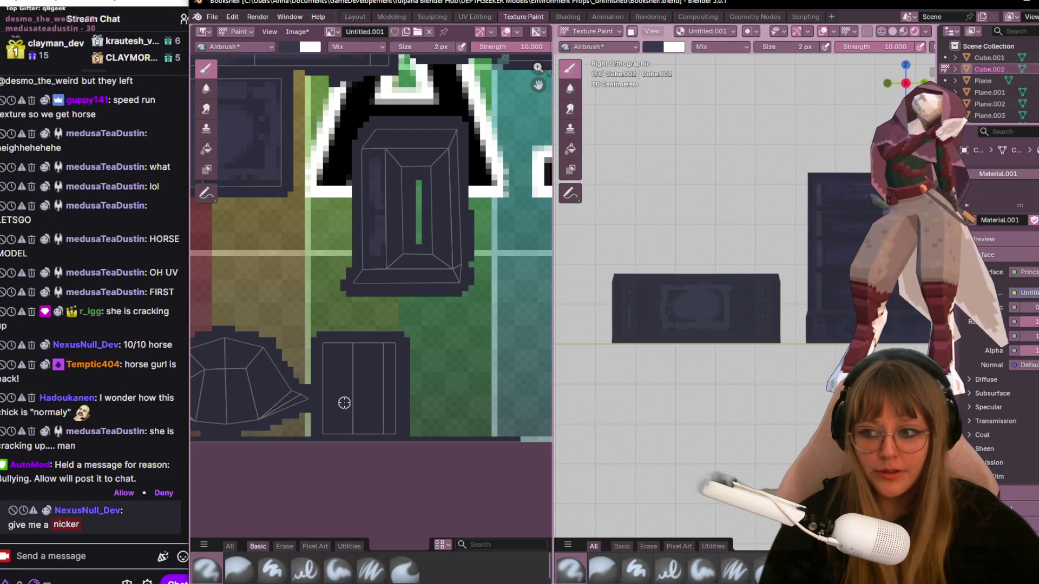
{"action": "left_click", "coordinate": [124, 493]}
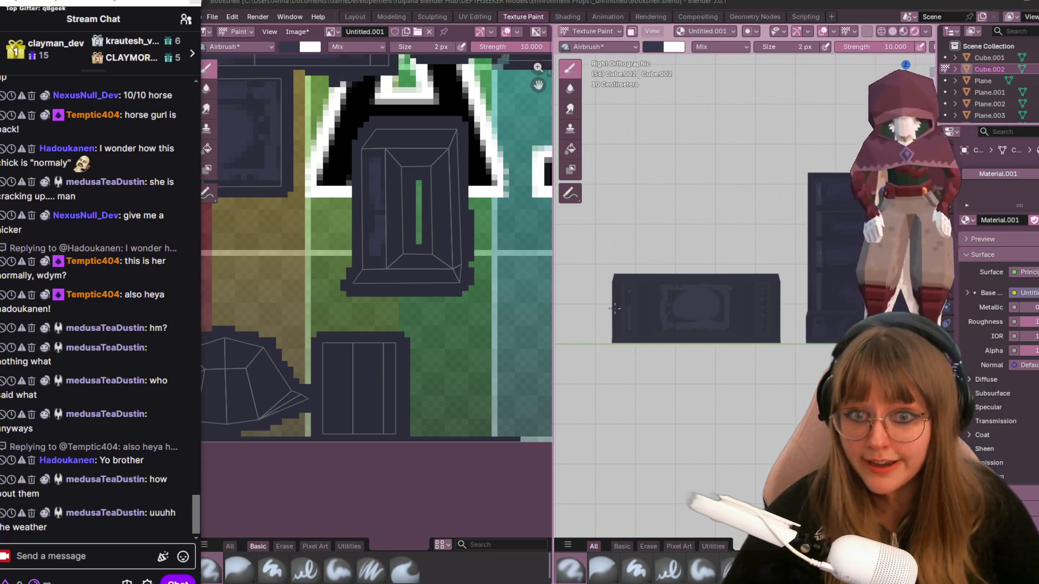
{"action": "middle_click_drag", "start_coordinate": [615, 308], "coordinate": [634, 335]}
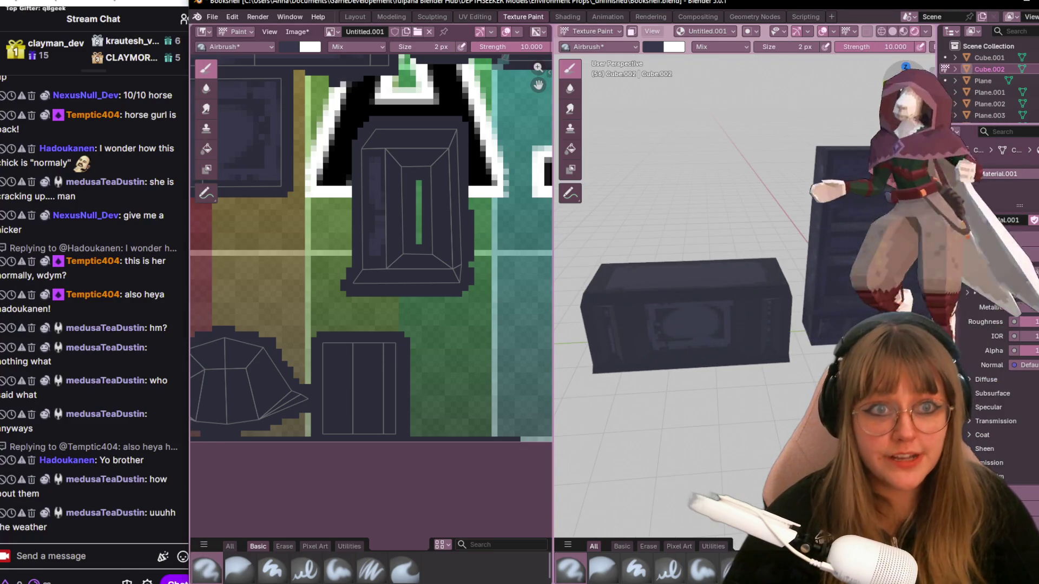
{"action": "key", "text": "KP_3"}
{"action": "scroll", "coordinate": [795, 254], "scroll_direction": "up", "scroll_amount": 2}
{"action": "middle_click_drag", "start_coordinate": [769, 282], "coordinate": [821, 247], "text": "shift"}
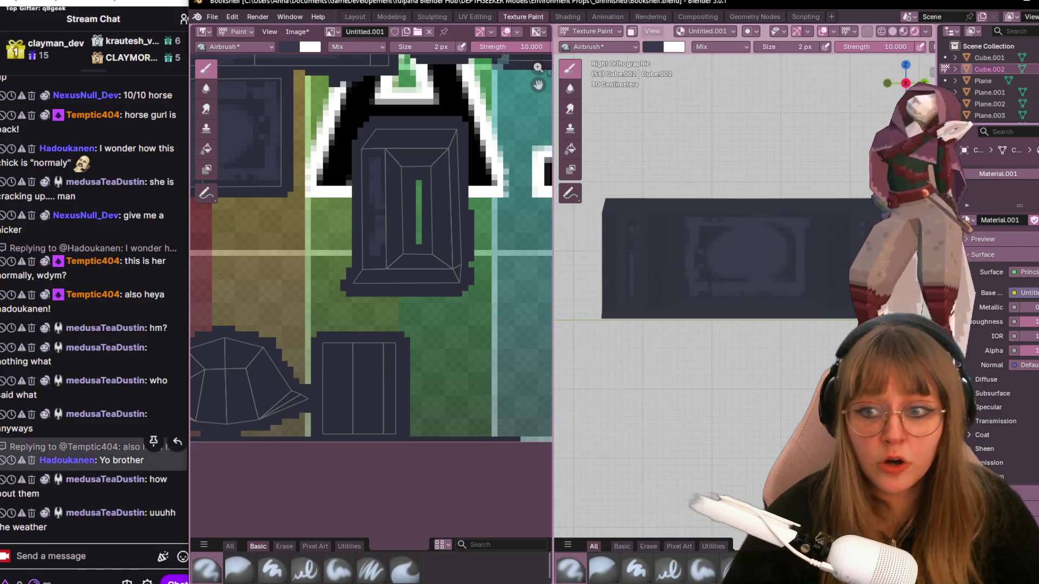
{"action": "middle_click_drag", "start_coordinate": [383, 135], "coordinate": [487, 398]}
{"action": "middle_click_drag", "start_coordinate": [460, 246], "coordinate": [441, 245]}
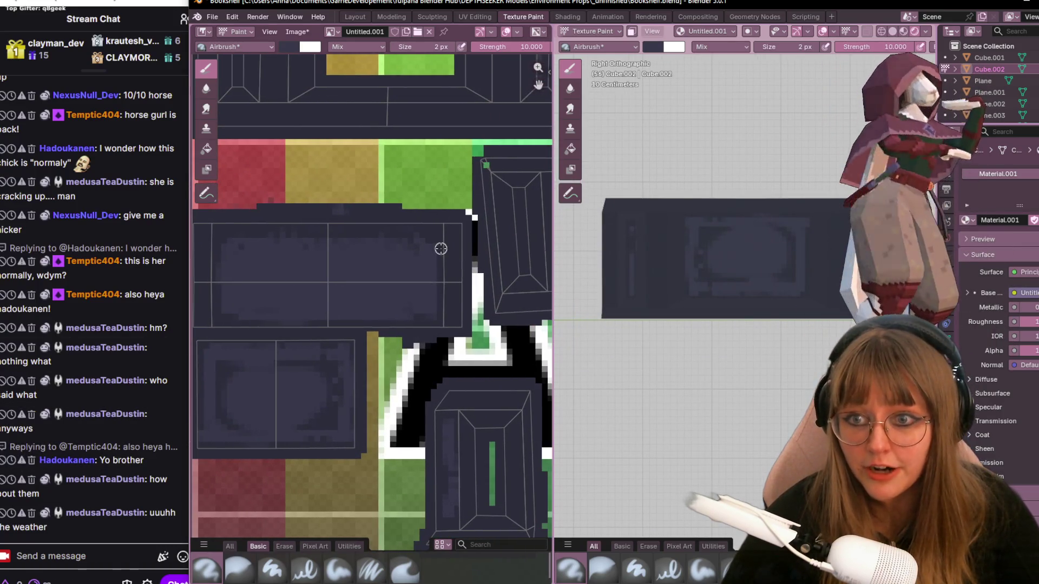
{"action": "middle_click_drag", "start_coordinate": [704, 260], "coordinate": [757, 249]}
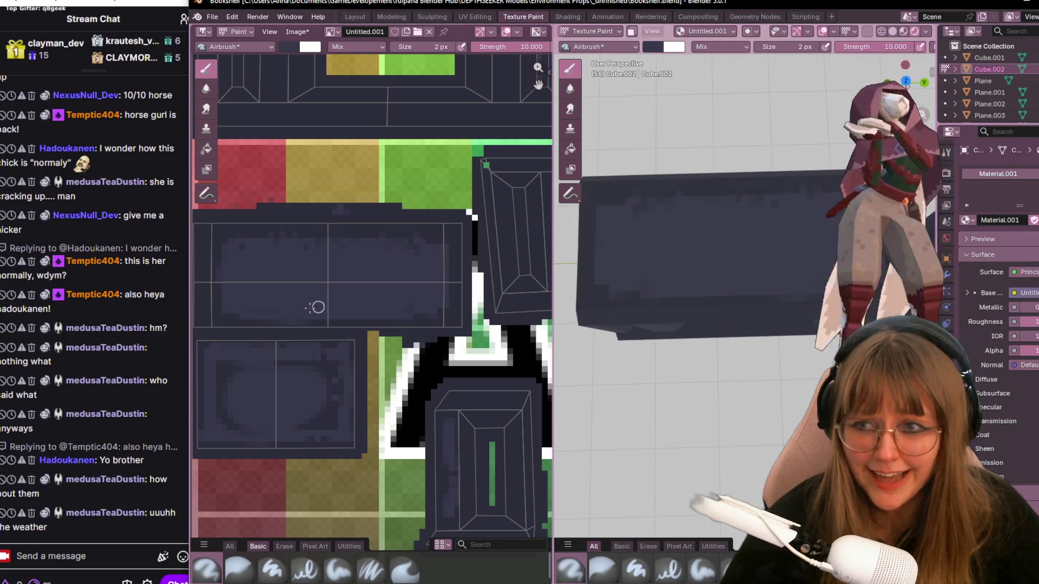
{"action": "scroll", "coordinate": [285, 241], "scroll_direction": "left", "scroll_amount": 3, "text": "ctrl"}
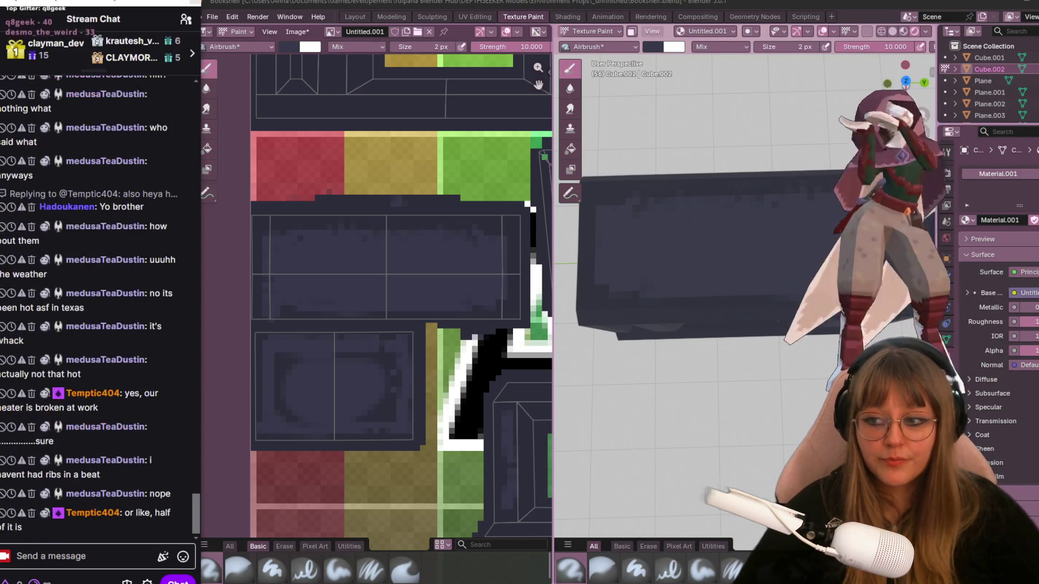
Paint a dark vertical stroke on the shelf texture and check it on the bookshelf
{"action": "middle_click_drag", "start_coordinate": [429, 239], "coordinate": [274, 348]}
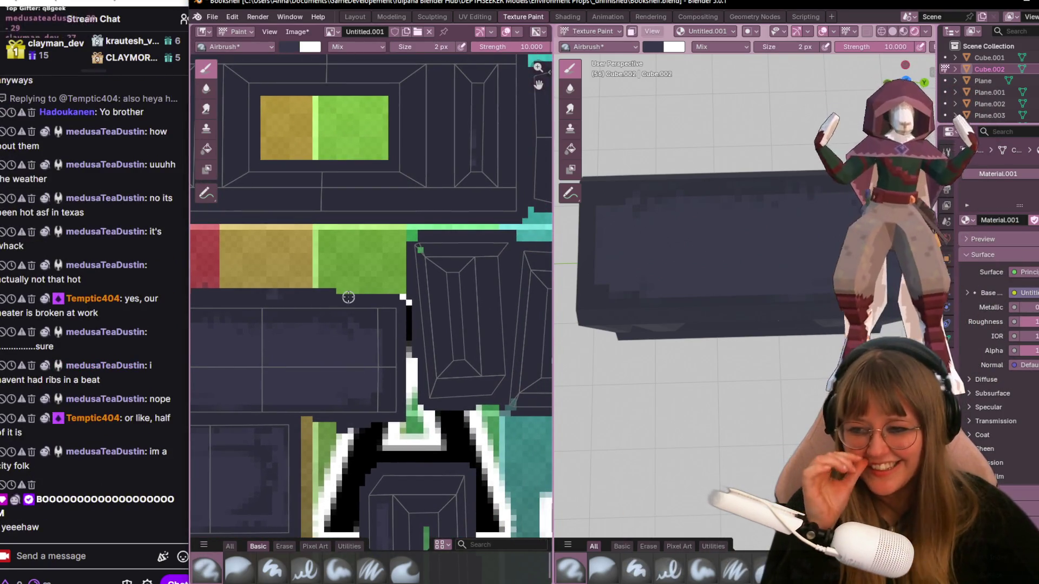
{"action": "middle_click_drag", "start_coordinate": [447, 196], "coordinate": [428, 235]}
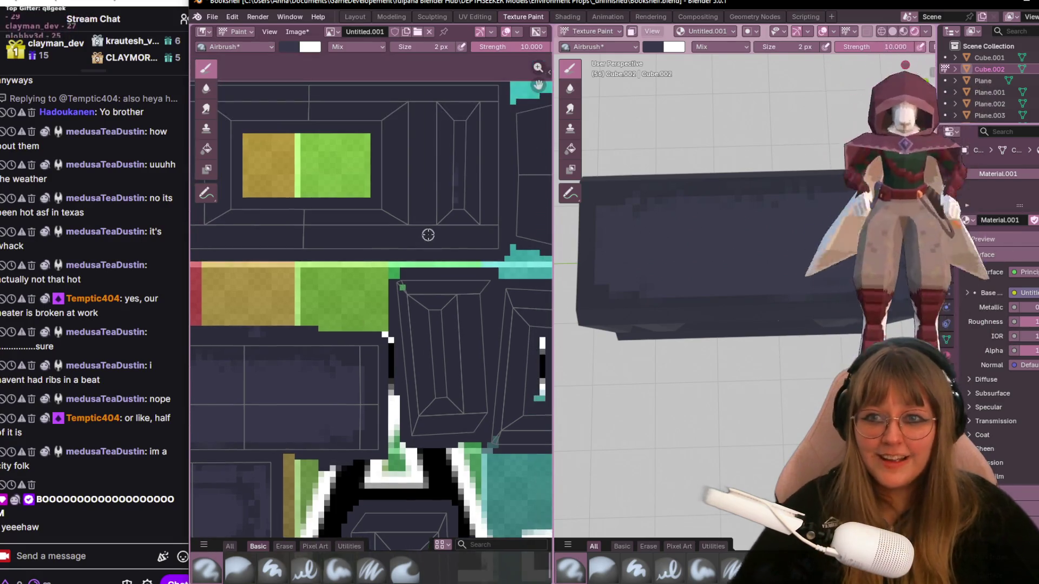
{"action": "left_click_drag", "start_coordinate": [424, 106], "coordinate": [425, 215]}
{"action": "middle_click_drag", "start_coordinate": [752, 163], "coordinate": [761, 183]}
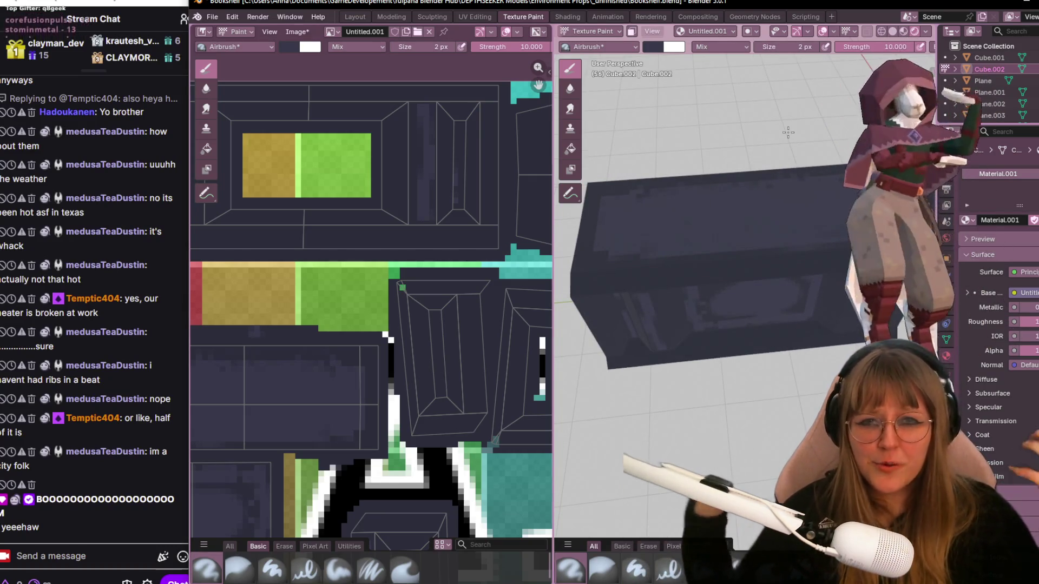
Add a faint lighter vertical stroke on the upper shelf island
{"action": "middle_click_drag", "start_coordinate": [369, 219], "coordinate": [409, 247]}
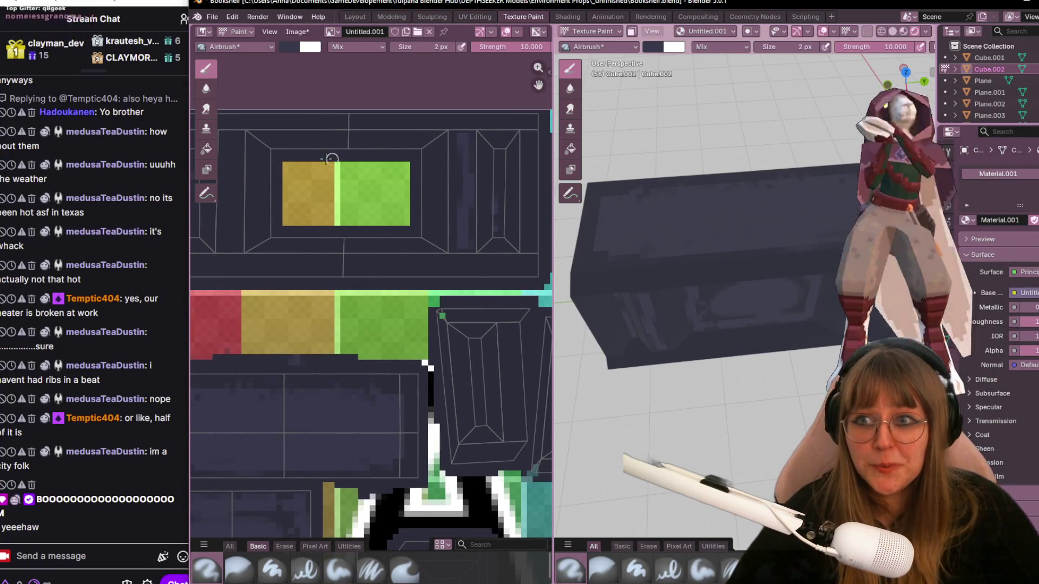
{"action": "mouse_move", "coordinate": [329, 159]}
{"action": "middle_mouse_down"}
{"action": "mouse_move", "coordinate": [344, 158]}
{"action": "mouse_move", "coordinate": [332, 161]}
{"action": "middle_mouse_up"}
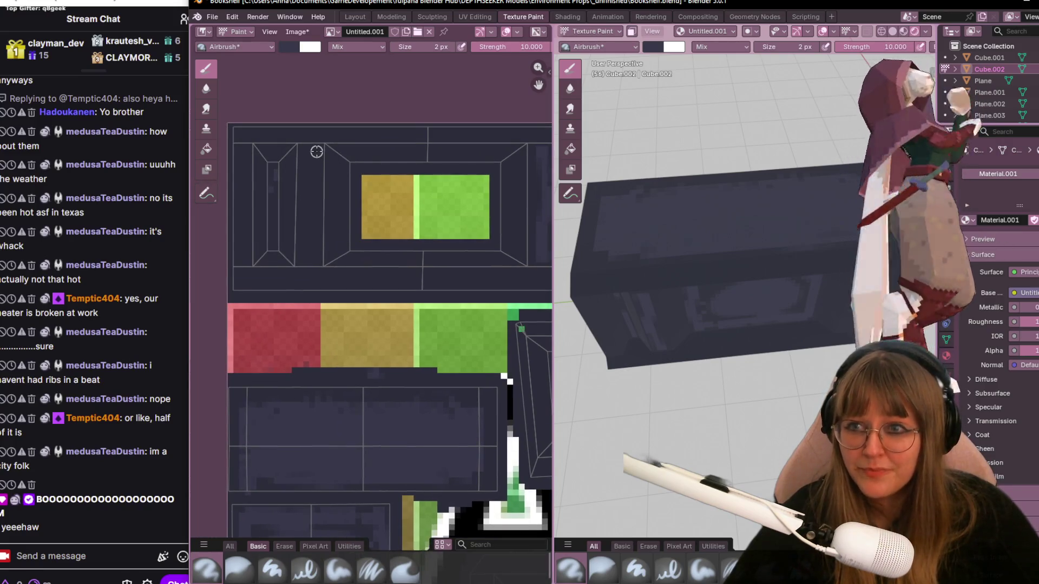
{"action": "left_click_drag", "start_coordinate": [317, 152], "coordinate": [308, 257]}
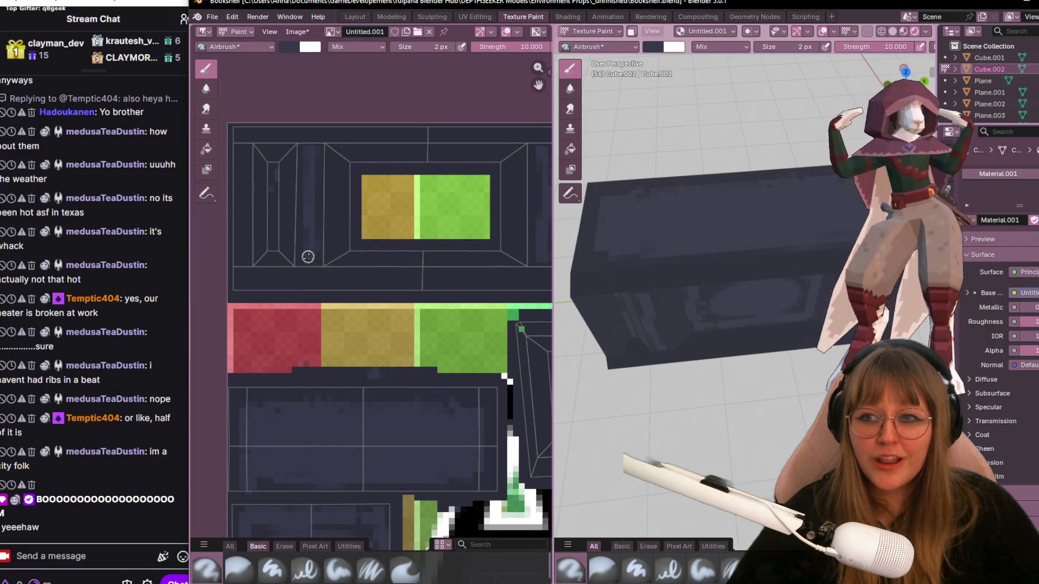
{"action": "middle_click_drag", "start_coordinate": [382, 204], "coordinate": [324, 266]}
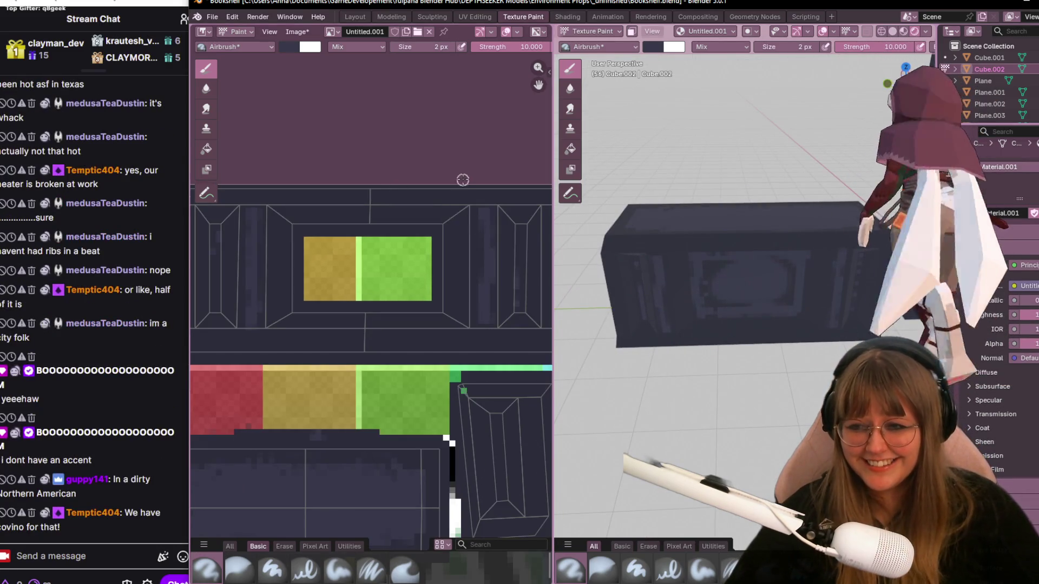
{"action": "mouse_move", "coordinate": [526, 176]}
{"action": "middle_mouse_down"}
{"action": "mouse_move", "coordinate": [504, 155]}
{"action": "mouse_move", "coordinate": [459, 197]}
{"action": "middle_mouse_up"}
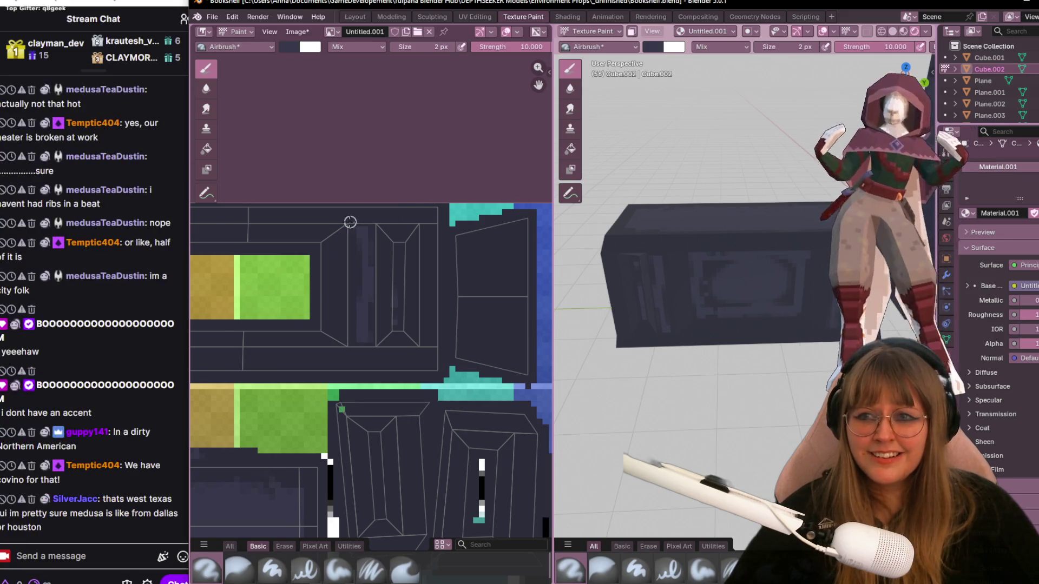
{"action": "middle_click_drag", "start_coordinate": [350, 222], "coordinate": [444, 216]}
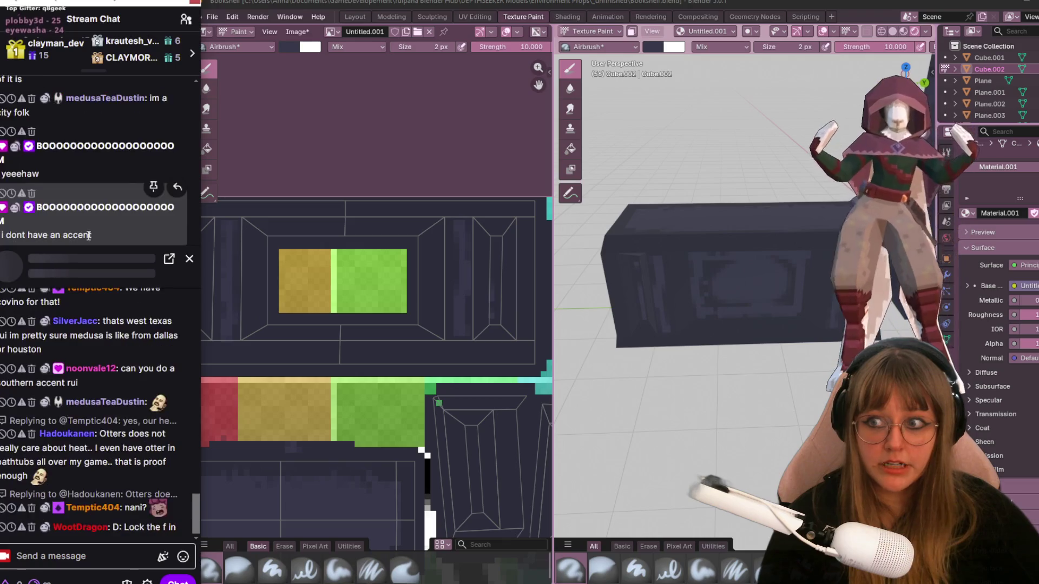
Open a chatter's profile card and enter a moderator command for them in the chat box
{"action": "left_click", "coordinate": [103, 207]}
{"action": "left_click_drag", "start_coordinate": [127, 278], "coordinate": [36, 275]}
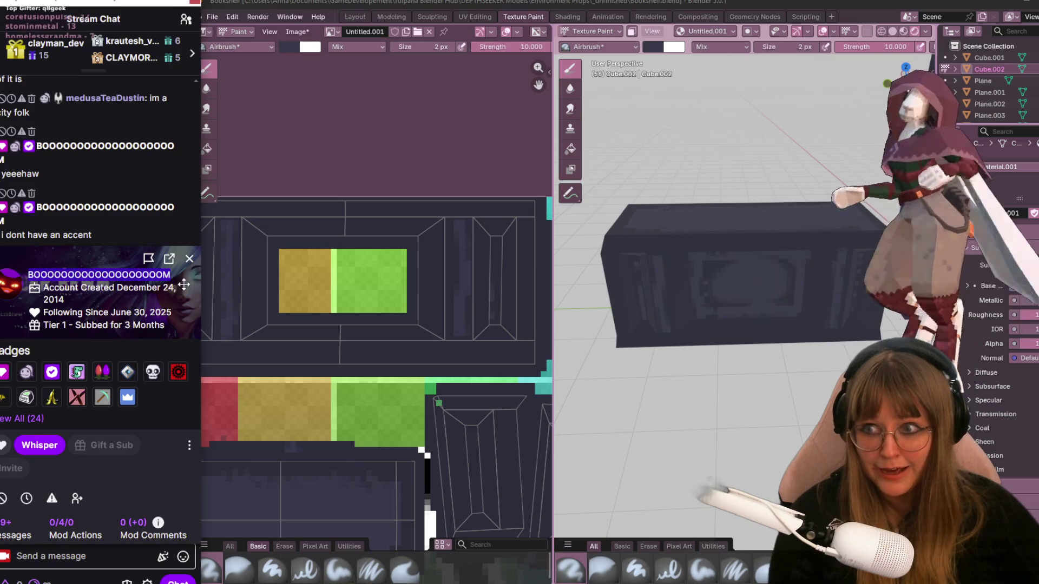
{"action": "left_click", "coordinate": [189, 259]}
{"action": "left_click", "coordinate": [95, 540]}
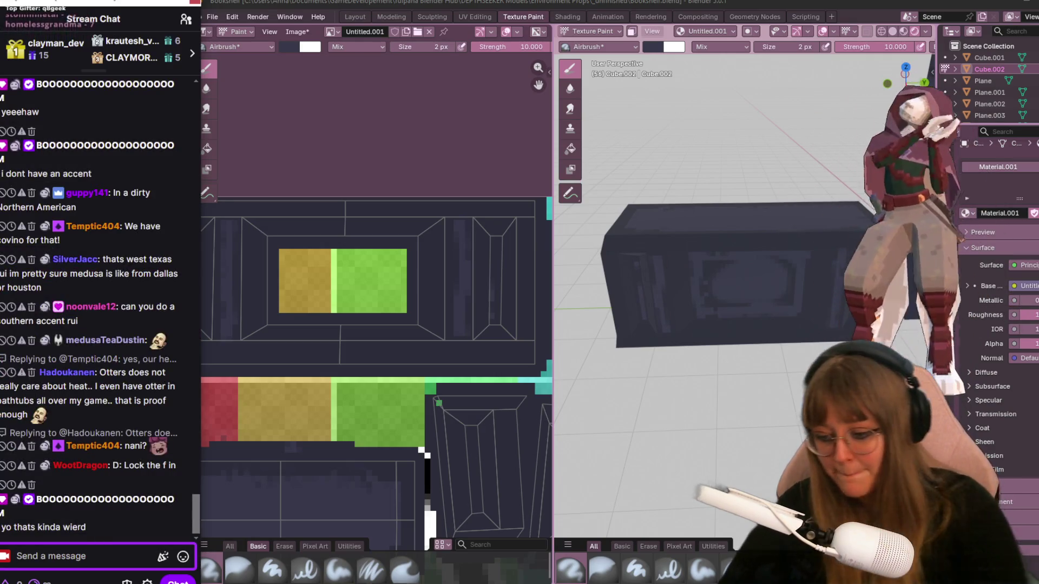
{"action": "type", "text": "/modood"}
{"action": "key", "text": "BackSpace"}
{"action": "key", "text": "BackSpace"}
{"action": "key", "text": "BackSpace"}
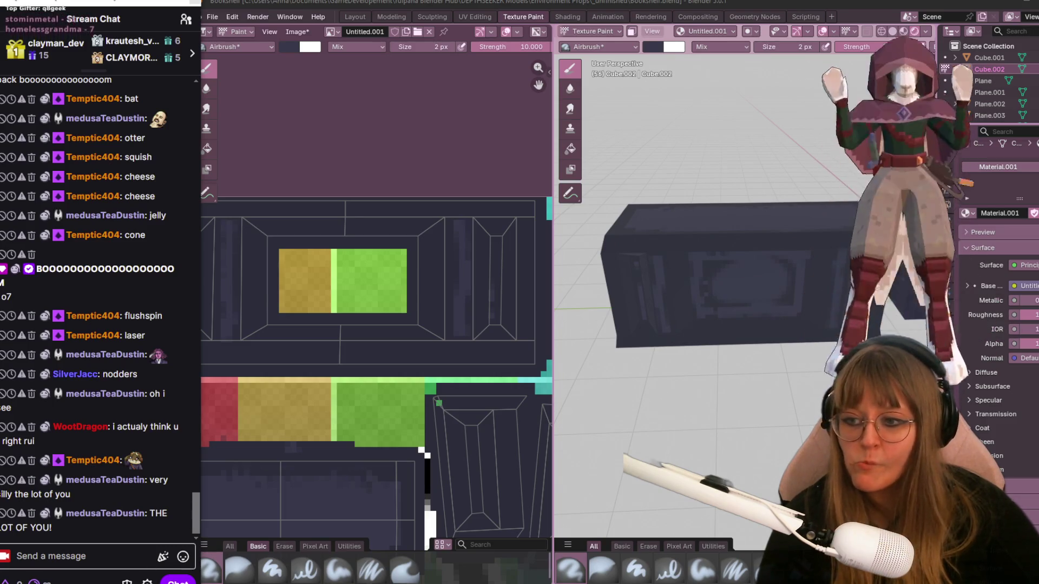
Review the shelf islands and bookshelf from several angles, then switch to the UV Editing workspace
{"action": "scroll", "coordinate": [476, 292], "scroll_direction": "up", "scroll_amount": 1}
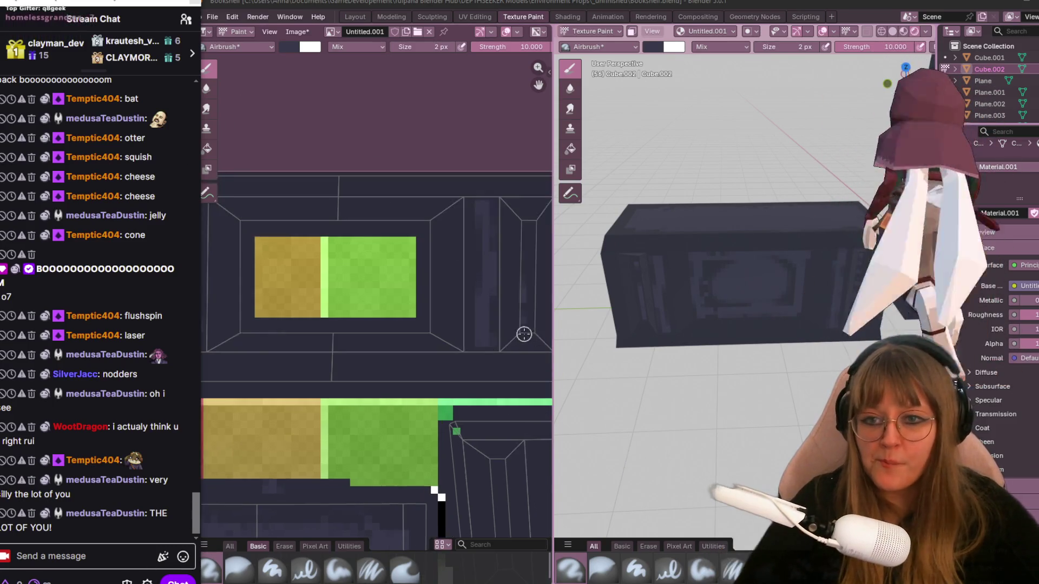
{"action": "scroll", "coordinate": [494, 293], "scroll_direction": "down", "scroll_amount": 2}
{"action": "middle_click_drag", "start_coordinate": [490, 262], "coordinate": [471, 238]}
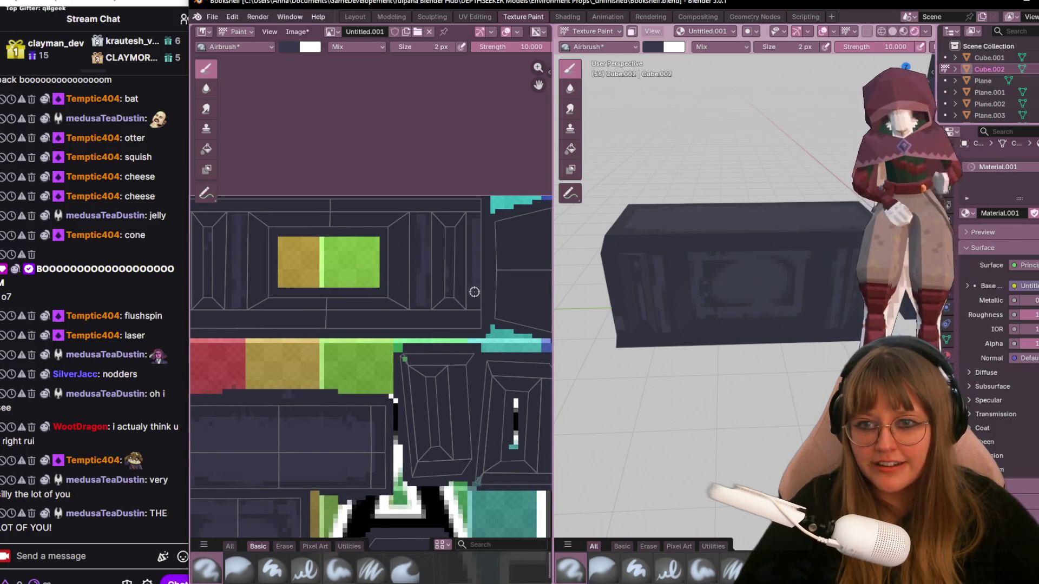
{"action": "middle_click_drag", "start_coordinate": [401, 303], "coordinate": [490, 280]}
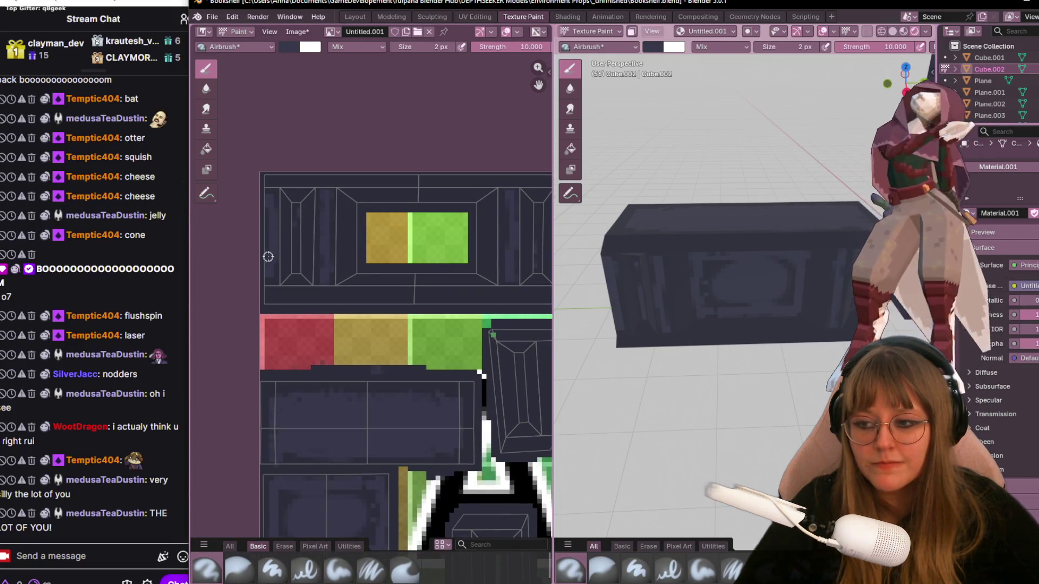
{"action": "middle_click_drag", "start_coordinate": [814, 426], "coordinate": [725, 303]}
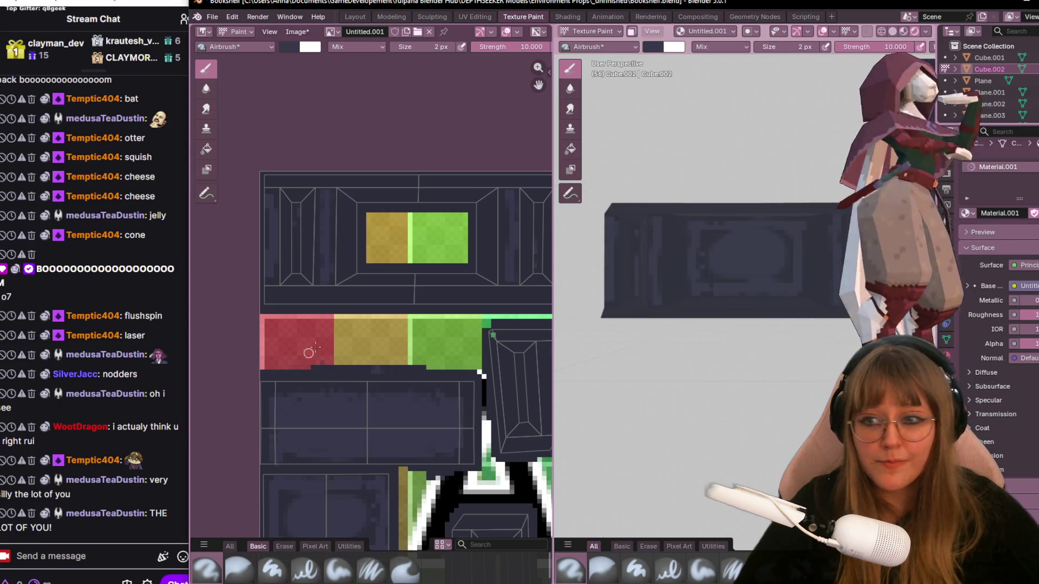
{"action": "middle_click_drag", "start_coordinate": [308, 352], "coordinate": [227, 353]}
{"action": "mouse_move", "coordinate": [704, 260]}
{"action": "middle_mouse_down"}
{"action": "mouse_move", "coordinate": [731, 347]}
{"action": "mouse_move", "coordinate": [703, 309]}
{"action": "middle_mouse_up"}
{"action": "middle_click_drag", "start_coordinate": [682, 351], "coordinate": [698, 314]}
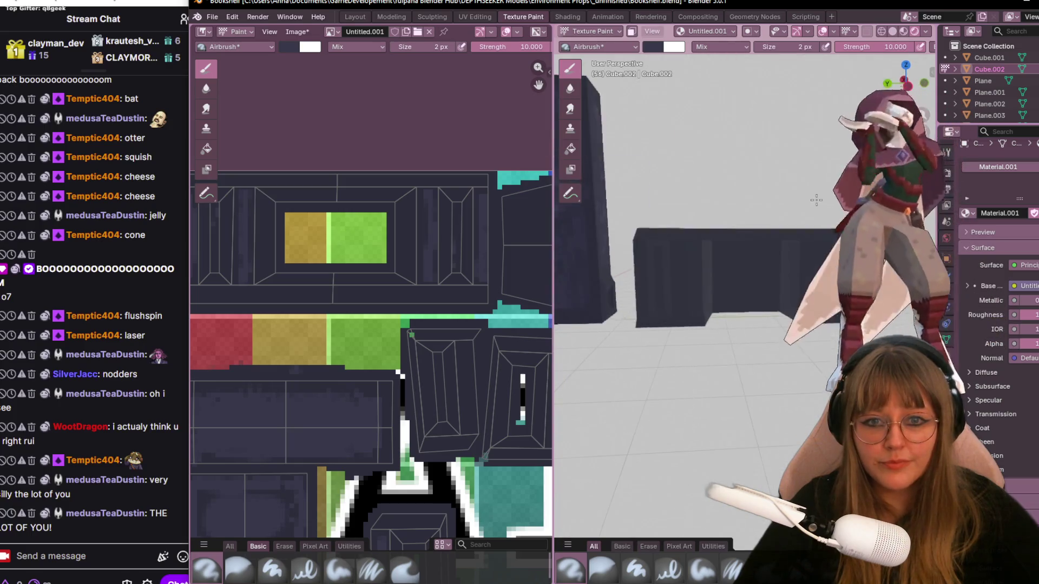
{"action": "middle_click_drag", "start_coordinate": [415, 391], "coordinate": [302, 255]}
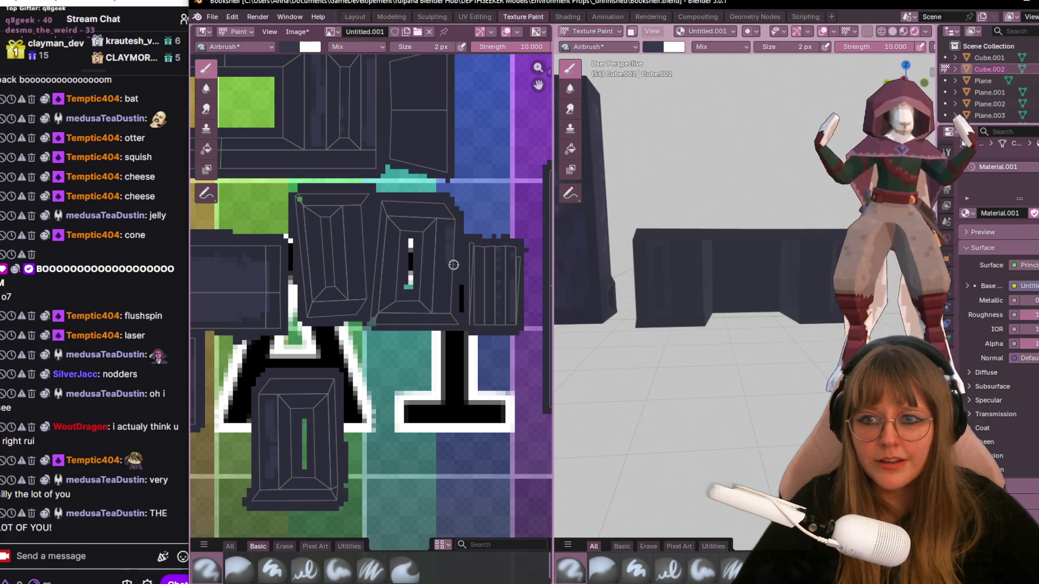
{"action": "scroll", "coordinate": [378, 238], "scroll_direction": "down", "scroll_amount": 1}
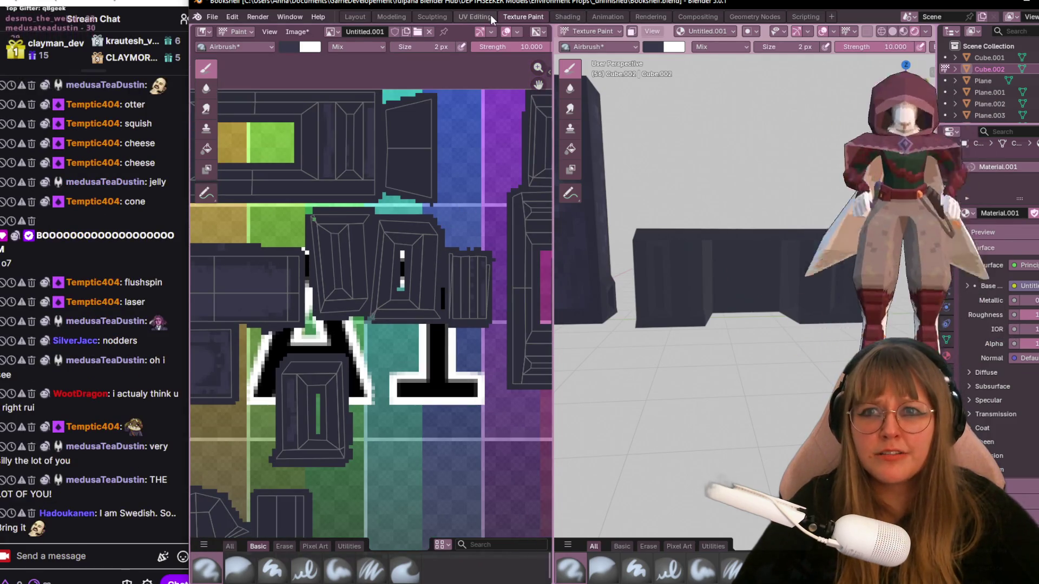
{"action": "left_click", "coordinate": [490, 15]}
Switch to UV edge select and move the bookshelf island's selected edge into place
{"action": "scroll", "coordinate": [358, 274], "scroll_direction": "up", "scroll_amount": 3}
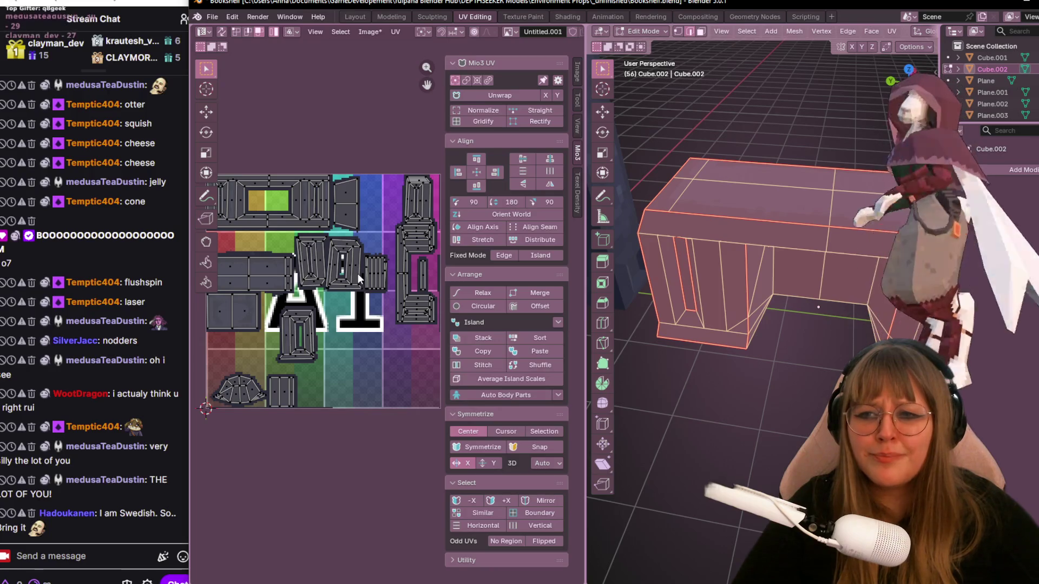
{"action": "scroll", "coordinate": [358, 274], "scroll_direction": "up", "scroll_amount": 3}
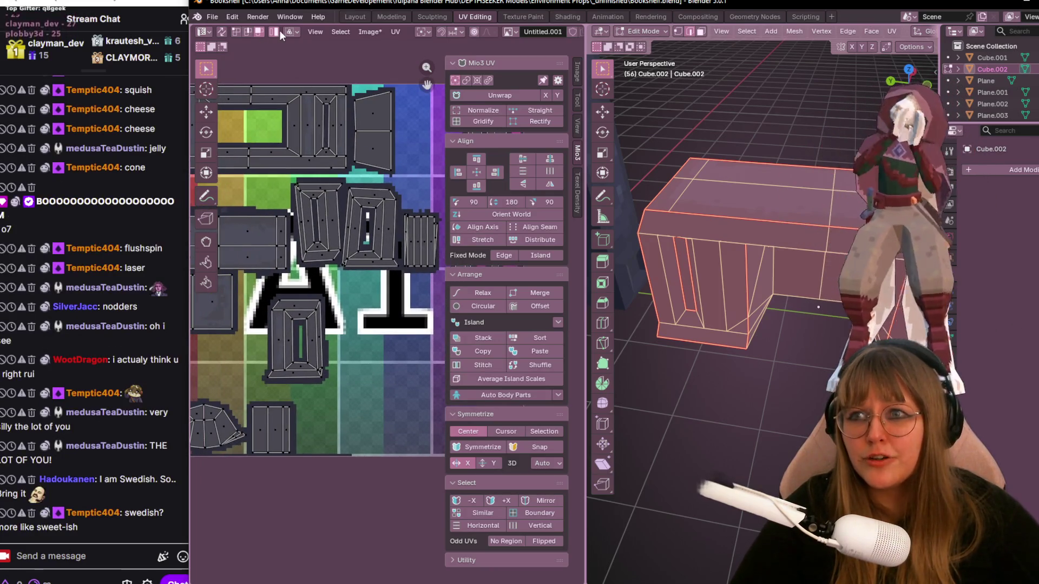
{"action": "left_click", "coordinate": [248, 30]}
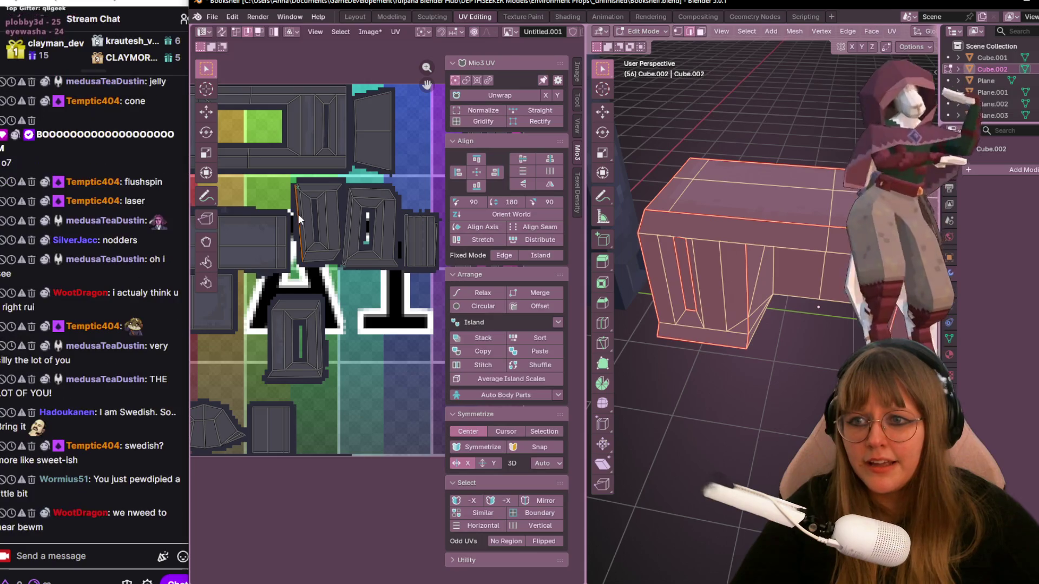
{"action": "scroll", "coordinate": [297, 213], "scroll_direction": "up", "scroll_amount": 2}
{"action": "middle_click_drag", "start_coordinate": [298, 212], "coordinate": [375, 286]}
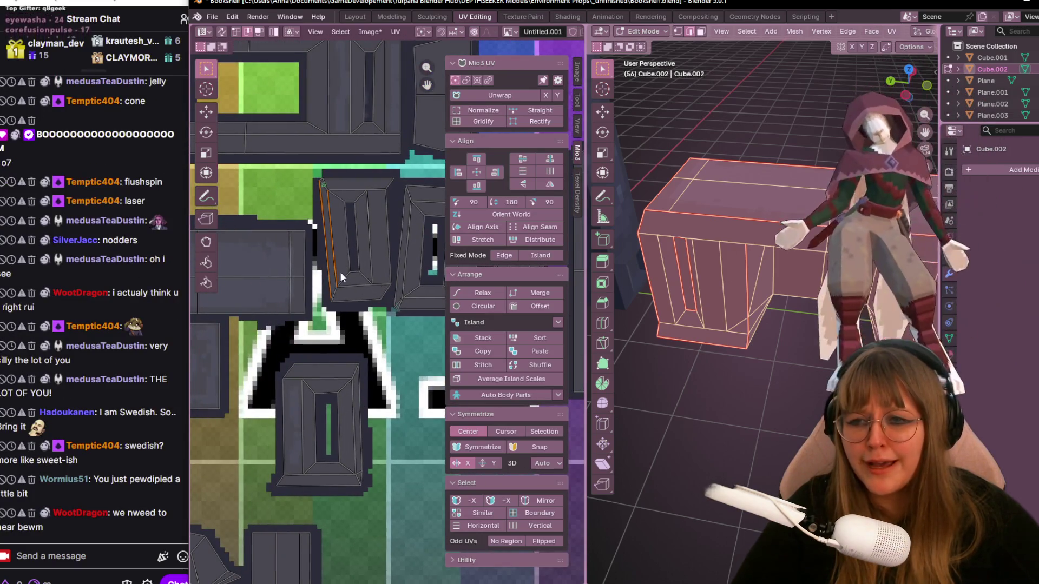
{"action": "key", "text": "g"}
{"action": "left_click", "coordinate": [351, 340]}
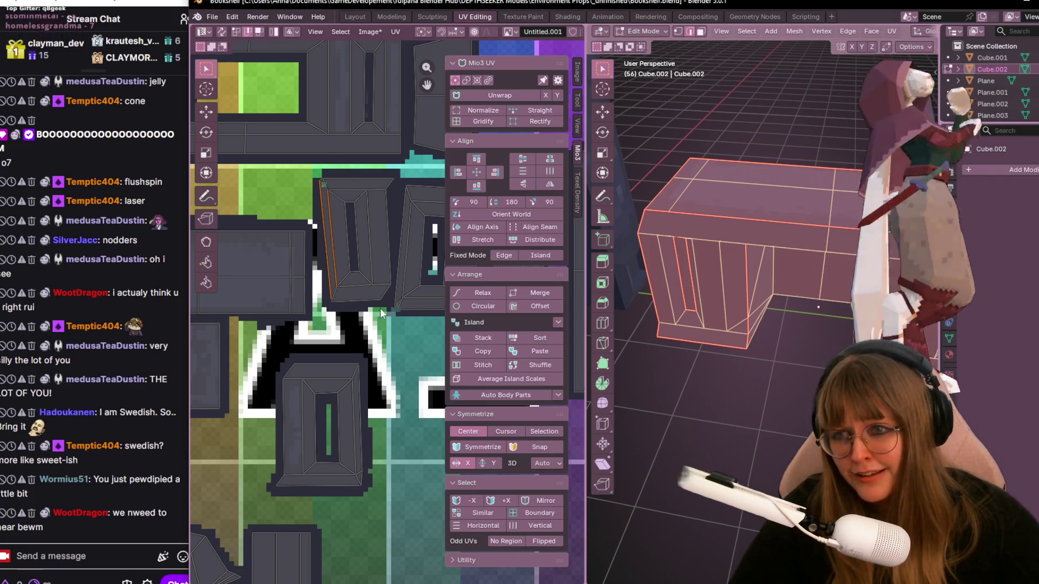
Rotate the island's outer and inner right edges upright, then return to Texture Paint
{"action": "key", "text": "r"}
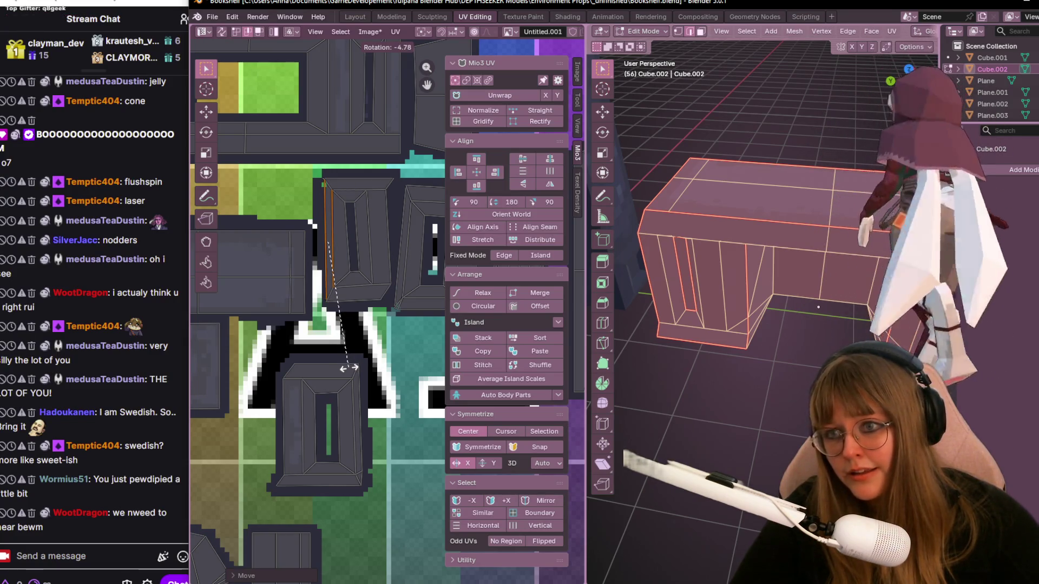
{"action": "left_click", "coordinate": [350, 367]}
{"action": "left_click", "coordinate": [378, 242]}
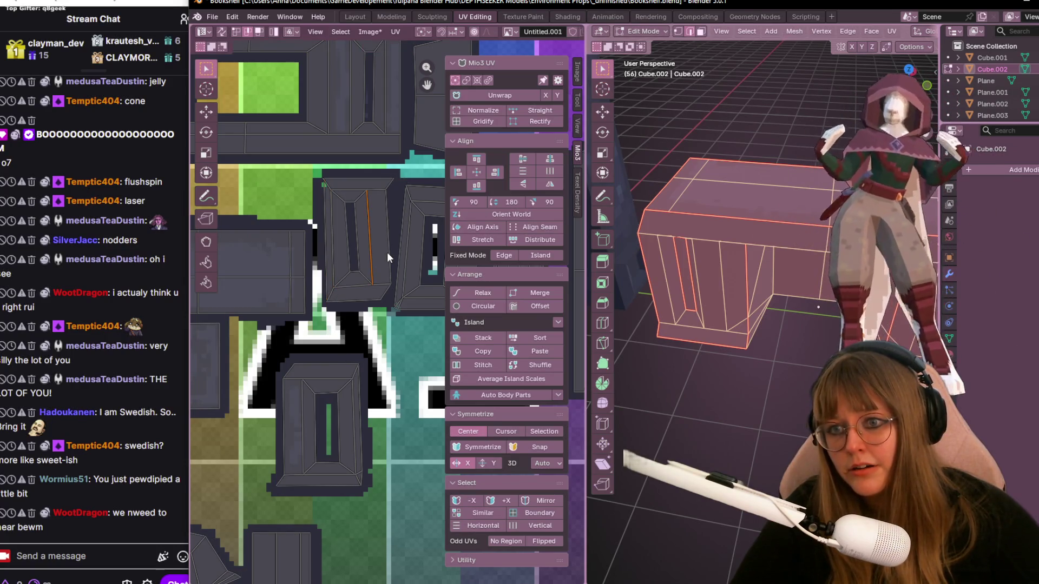
{"action": "key", "text": "r"}
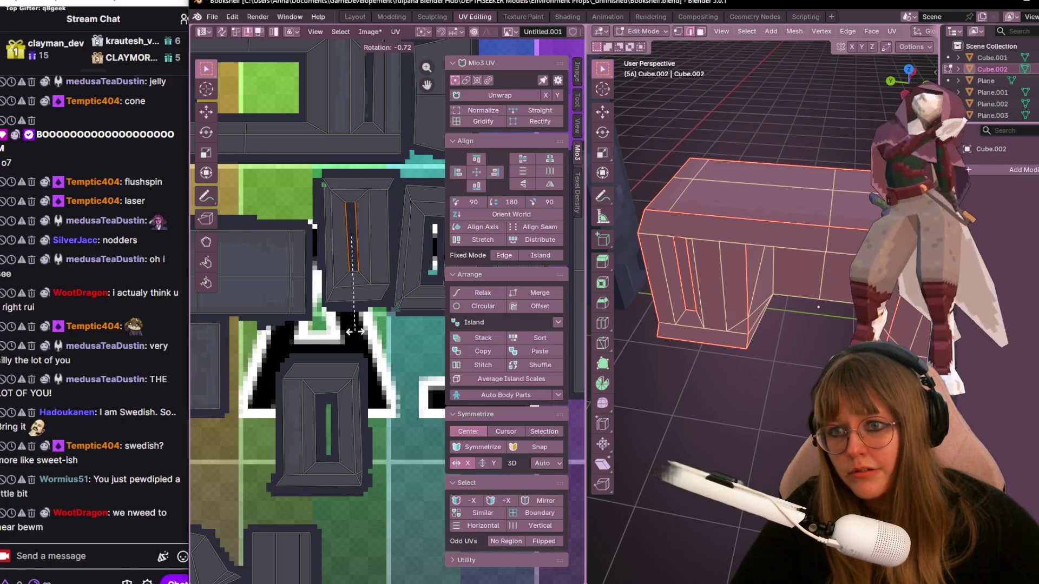
{"action": "left_click", "coordinate": [354, 332]}
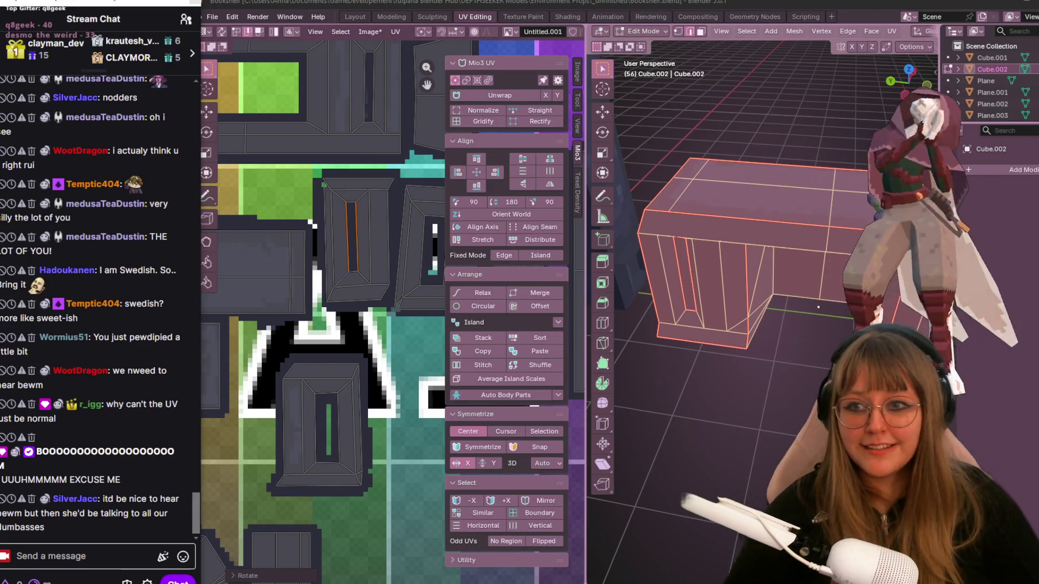
{"action": "left_click", "coordinate": [523, 17]}
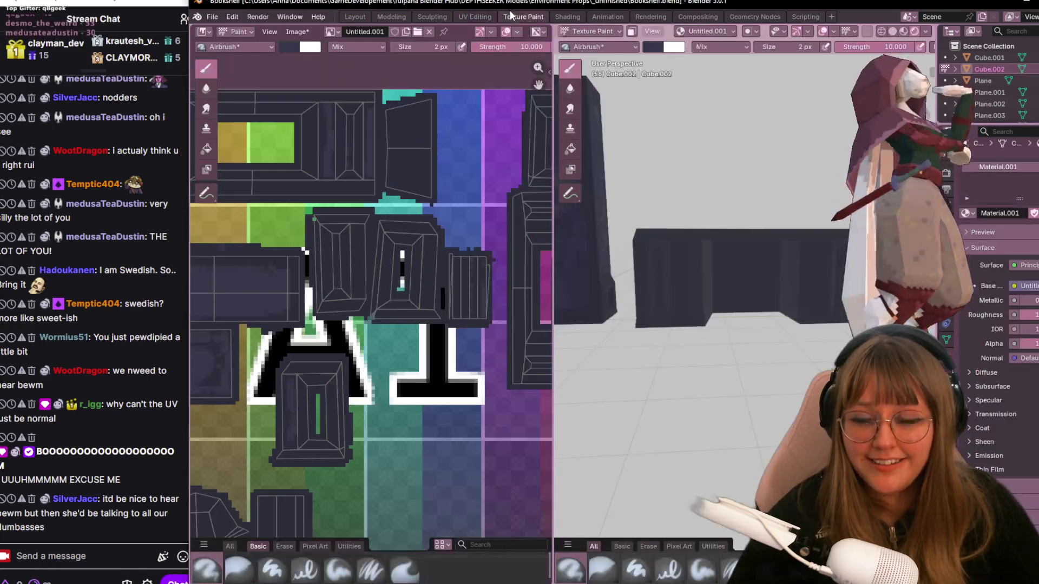
Airbrush a faint dark stroke on the bookshelf texture and orbit around the bookshelf to inspect it
{"action": "scroll", "coordinate": [486, 305], "scroll_direction": "up", "scroll_amount": 1}
{"action": "mouse_move", "coordinate": [349, 151]}
{"action": "left_mouse_down"}
{"action": "mouse_move", "coordinate": [352, 291]}
{"action": "mouse_move", "coordinate": [344, 266]}
{"action": "left_mouse_up"}
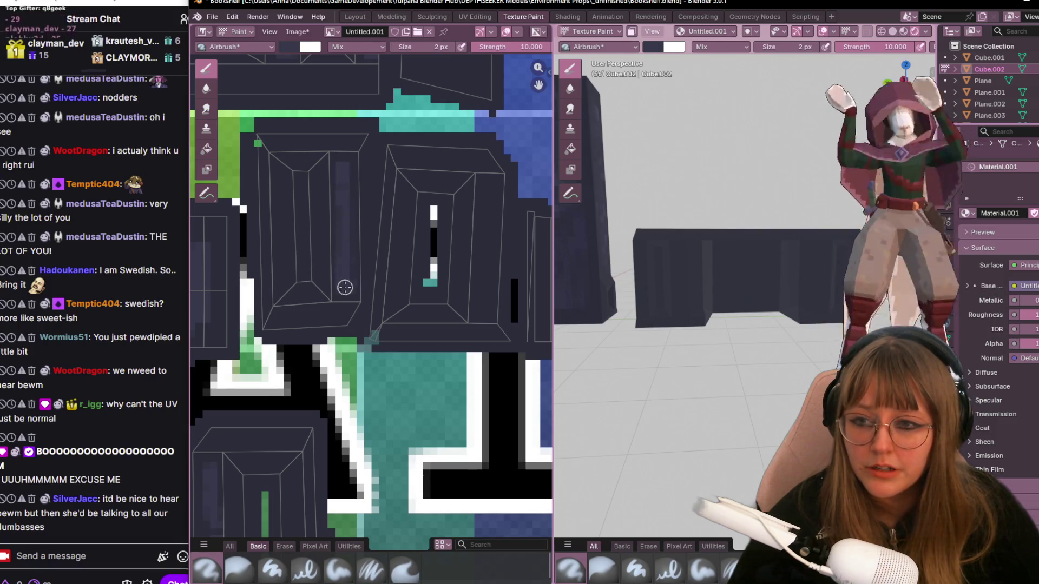
{"action": "mouse_move", "coordinate": [703, 270]}
{"action": "middle_mouse_down"}
{"action": "mouse_move", "coordinate": [736, 255]}
{"action": "mouse_move", "coordinate": [725, 270]}
{"action": "mouse_move", "coordinate": [713, 246]}
{"action": "middle_mouse_up"}
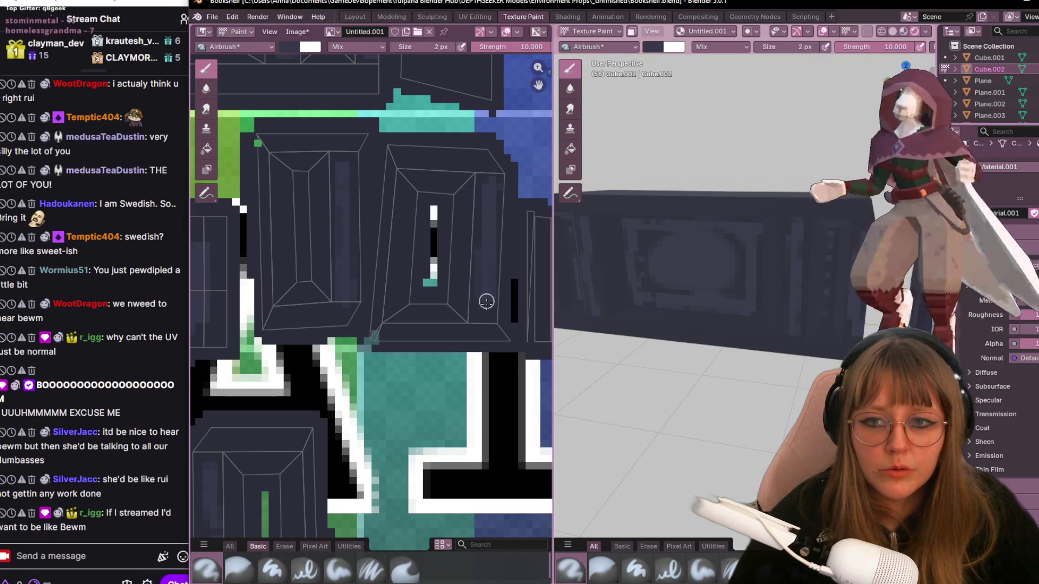
{"action": "mouse_move", "coordinate": [610, 297]}
{"action": "middle_mouse_down"}
{"action": "mouse_move", "coordinate": [633, 292]}
{"action": "mouse_move", "coordinate": [614, 299]}
{"action": "middle_mouse_up"}
{"action": "mouse_move", "coordinate": [776, 114]}
{"action": "middle_mouse_down"}
{"action": "mouse_move", "coordinate": [824, 267]}
{"action": "mouse_move", "coordinate": [815, 166]}
{"action": "mouse_move", "coordinate": [688, 219]}
{"action": "mouse_move", "coordinate": [653, 205]}
{"action": "mouse_move", "coordinate": [756, 302]}
{"action": "mouse_move", "coordinate": [752, 232]}
{"action": "middle_mouse_up"}
{"action": "scroll", "coordinate": [455, 224], "scroll_direction": "down", "scroll_amount": 2}
Toggle Edit Mode and isolate the model in Local View
{"action": "key", "text": "Tab"}
{"action": "key", "text": "KP_Divide"}
{"action": "key", "text": "Tab"}
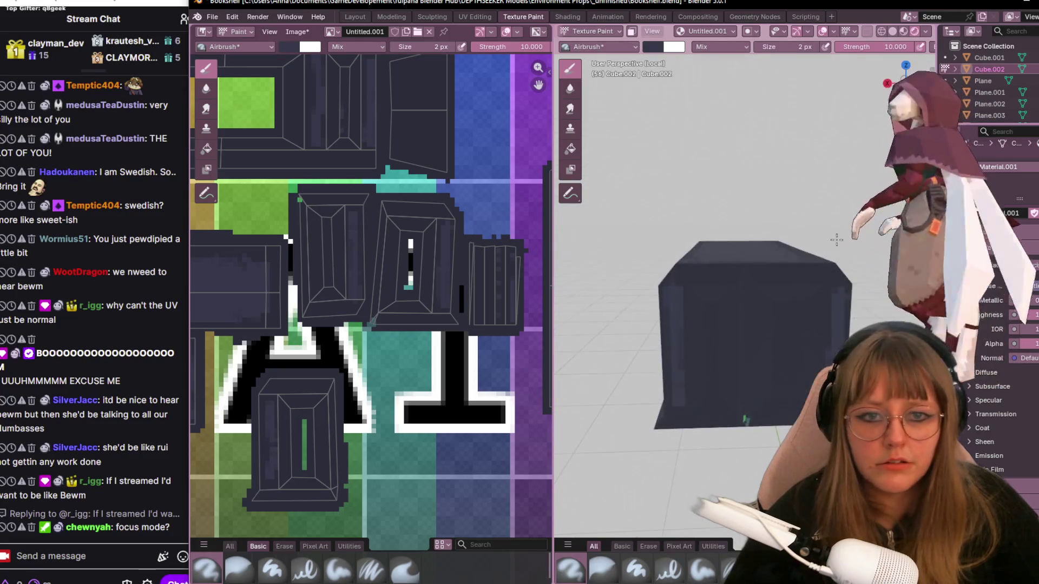
Reposition the texture view and frame the bookshelf's UV island with numpad period
{"action": "scroll", "coordinate": [426, 290], "scroll_direction": "down", "scroll_amount": 3}
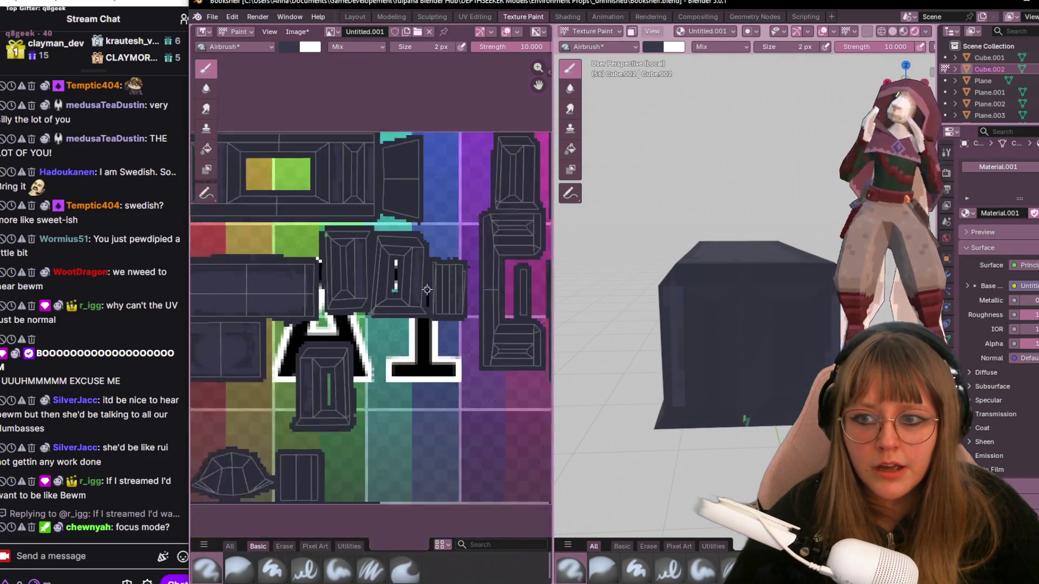
{"action": "middle_click_drag", "start_coordinate": [379, 243], "coordinate": [379, 347]}
{"action": "scroll", "coordinate": [379, 347], "scroll_direction": "up", "scroll_amount": 3}
{"action": "middle_click_drag", "start_coordinate": [307, 328], "coordinate": [307, 221]}
{"action": "key", "text": "KP_Decimal"}
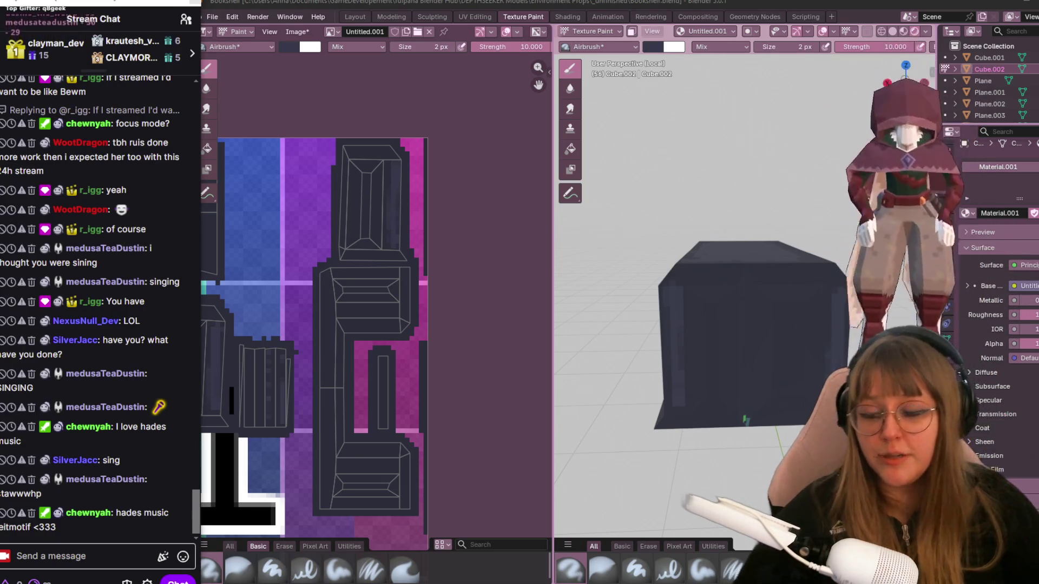
Airbrush a faint lighter stroke across the tall island's lower panel in the Untitled.001 image
{"action": "middle_click_drag", "start_coordinate": [417, 250], "coordinate": [447, 169]}
{"action": "scroll", "coordinate": [448, 169], "scroll_direction": "up", "scroll_amount": 1}
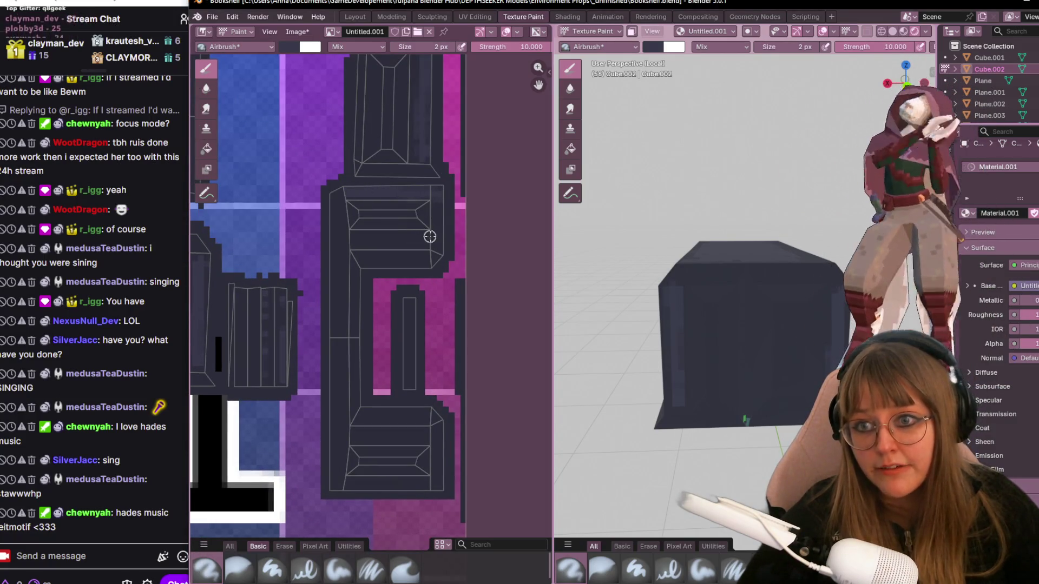
{"action": "scroll", "coordinate": [372, 361], "scroll_direction": "down", "scroll_amount": 3}
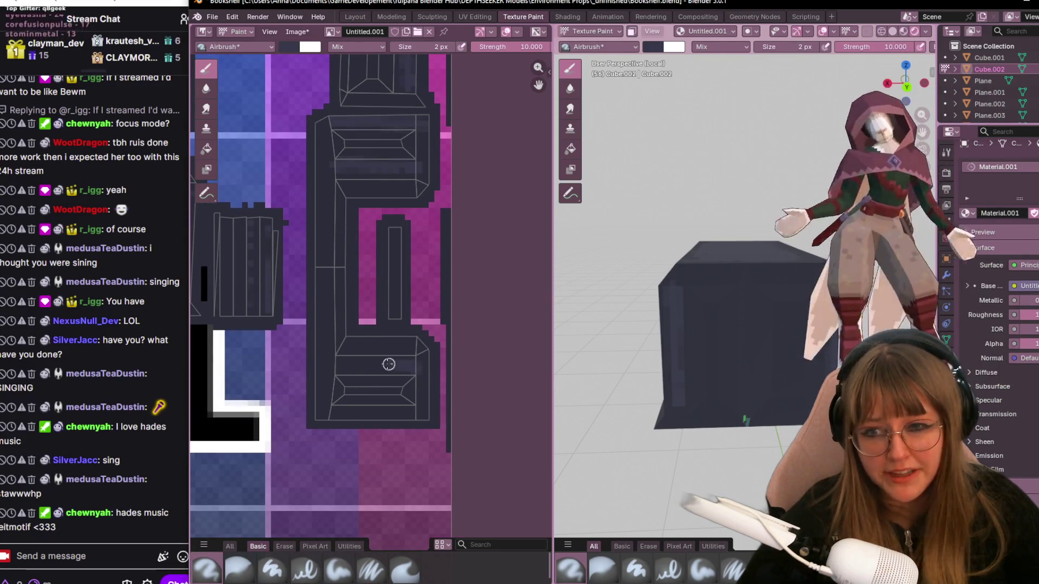
{"action": "left_click_drag", "start_coordinate": [388, 364], "coordinate": [365, 367]}
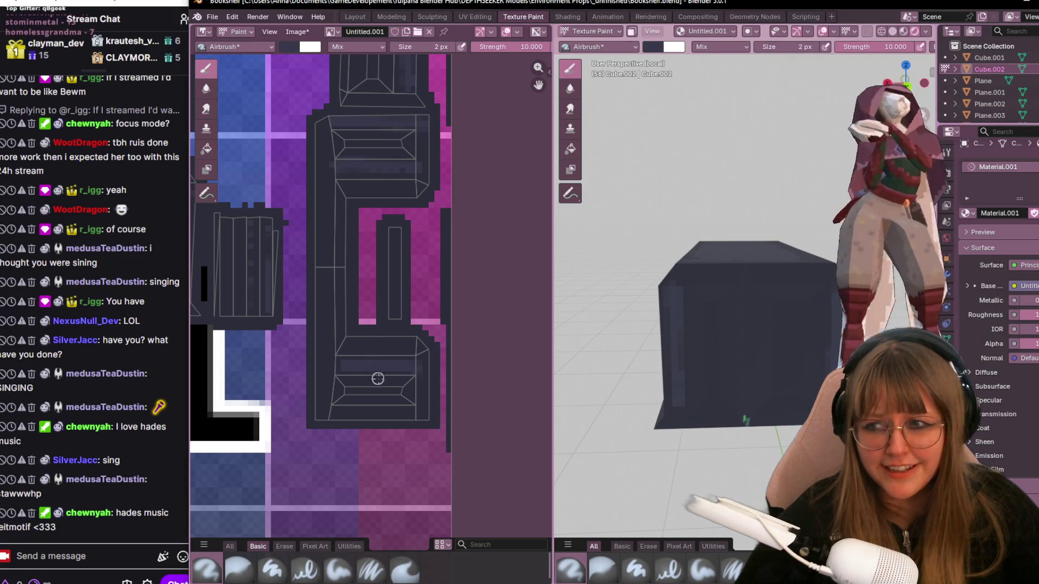
{"action": "middle_click_drag", "start_coordinate": [378, 379], "coordinate": [427, 309]}
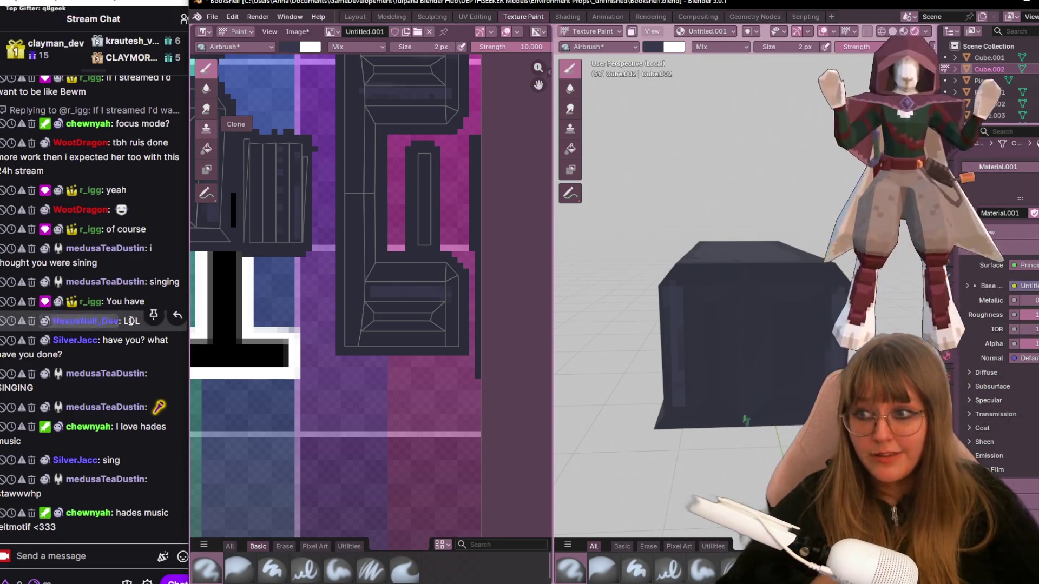
{"action": "scroll", "coordinate": [93, 323], "scroll_direction": "up", "scroll_amount": 5}
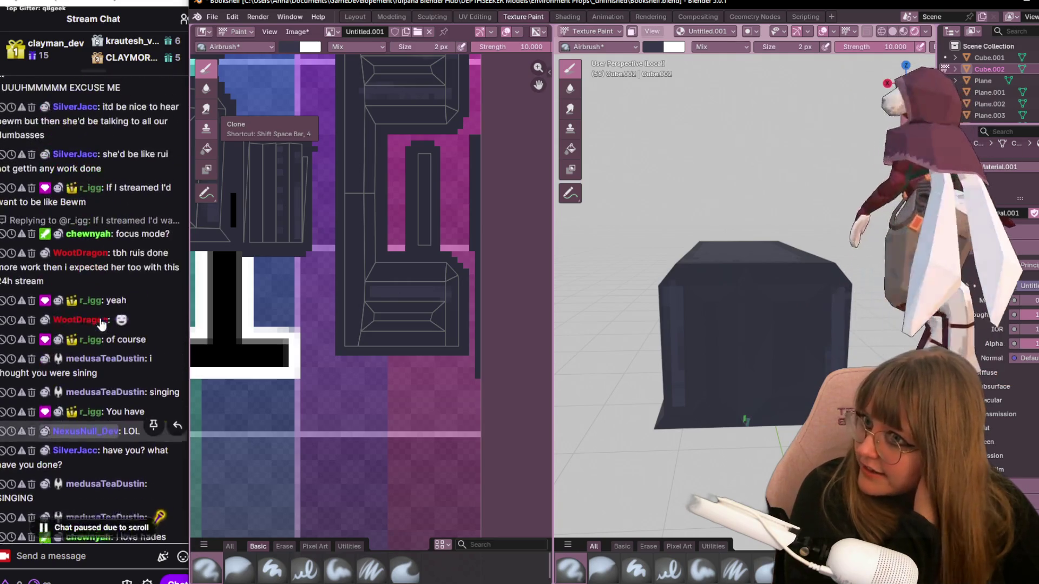
{"action": "scroll", "coordinate": [89, 320], "scroll_direction": "up", "scroll_amount": 5}
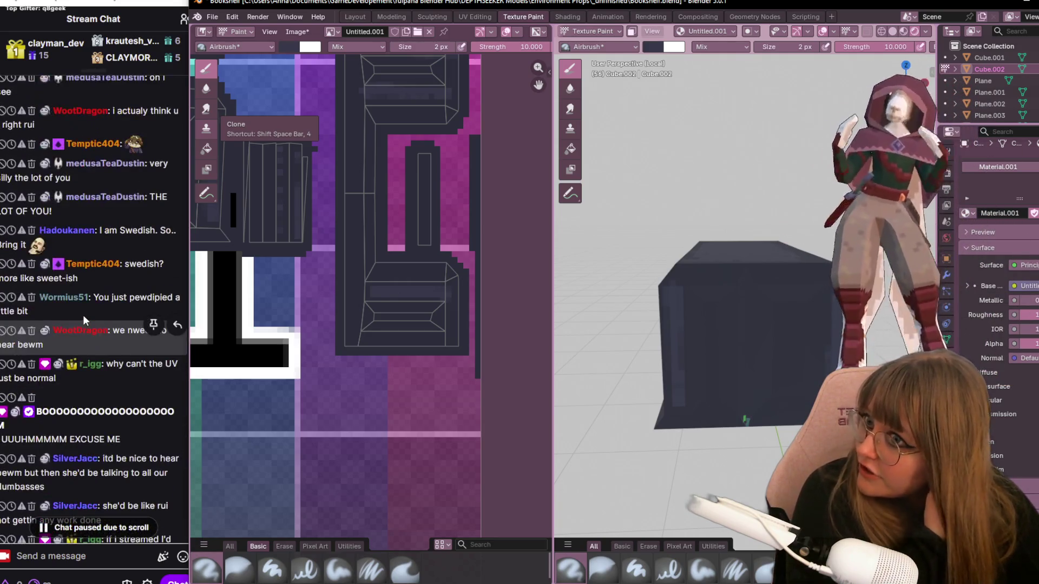
{"action": "scroll", "coordinate": [83, 315], "scroll_direction": "up", "scroll_amount": 10}
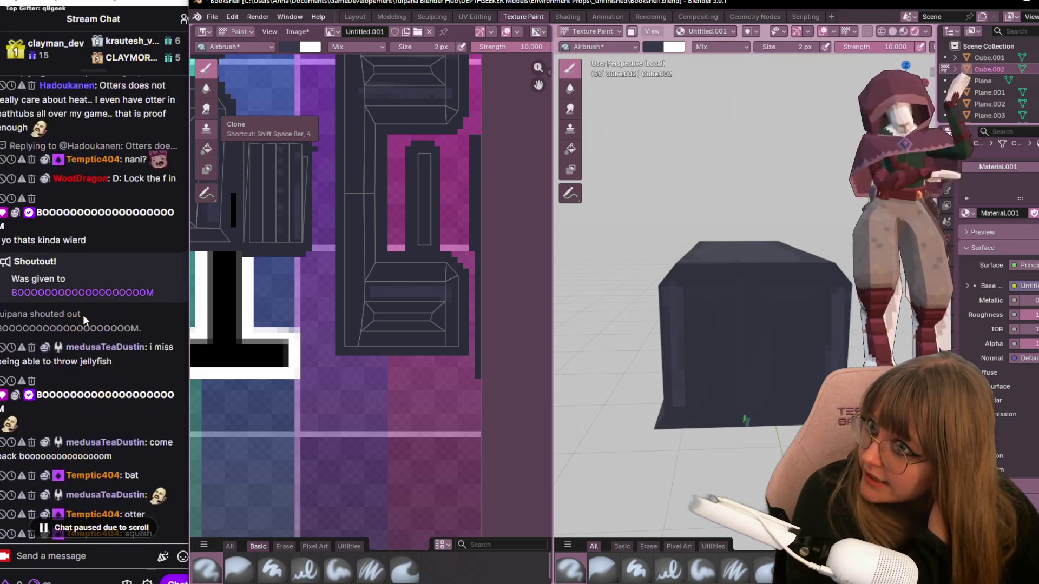
{"action": "scroll", "coordinate": [82, 315], "scroll_direction": "up", "scroll_amount": 10}
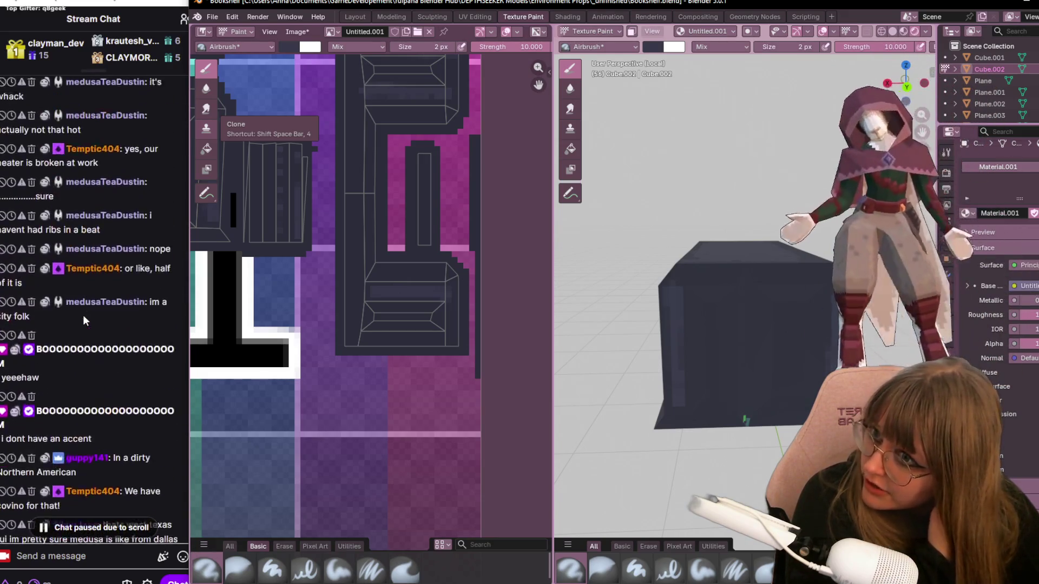
{"action": "scroll", "coordinate": [83, 315], "scroll_direction": "up", "scroll_amount": 5}
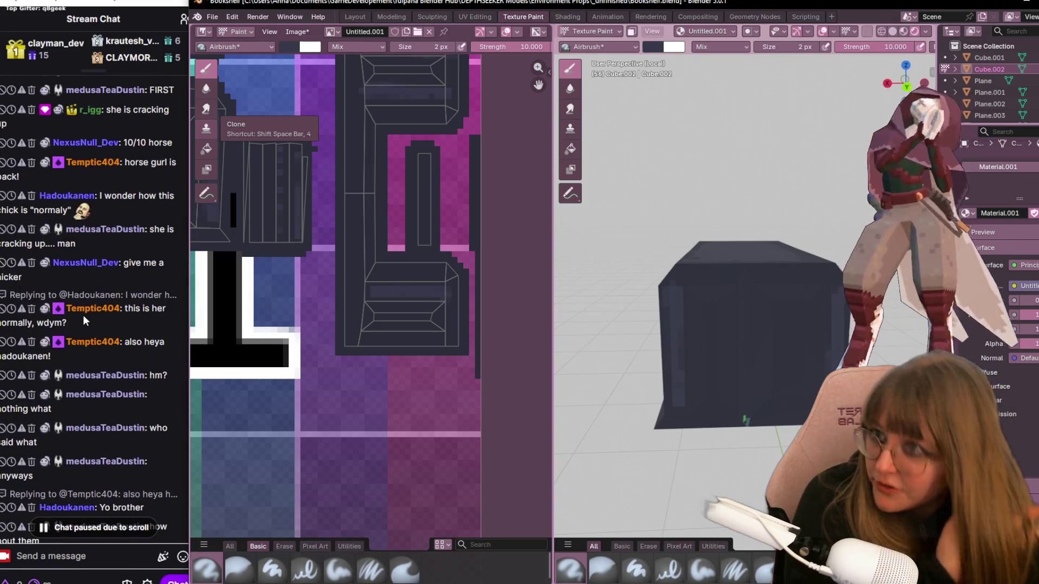
{"action": "scroll", "coordinate": [81, 324], "scroll_direction": "down", "scroll_amount": 15}
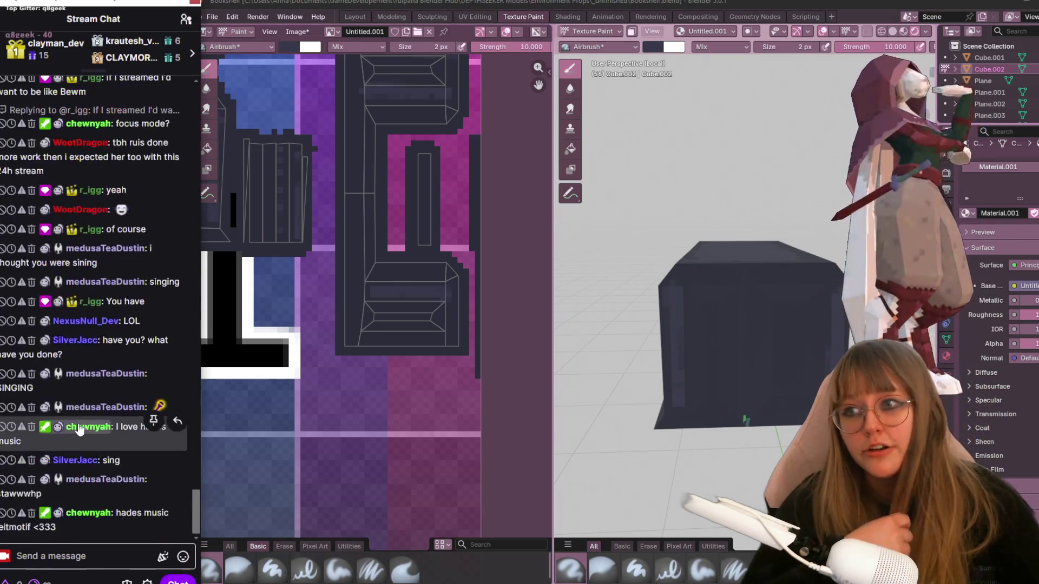